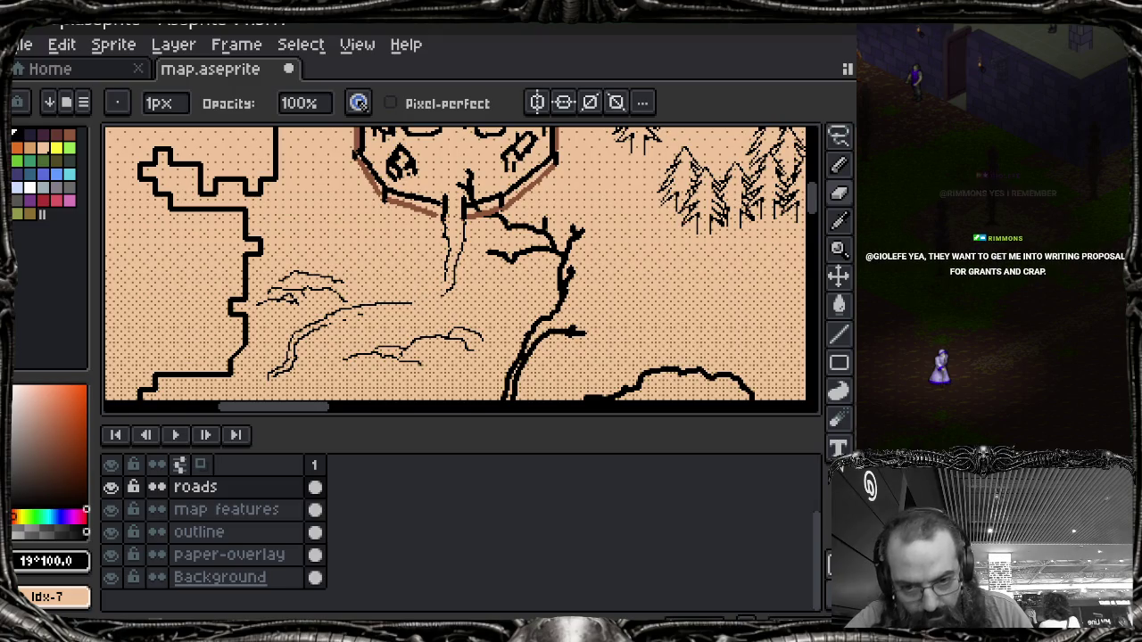
Step: Connect the castle road down to the curving lower road, then make map features the active layer
{"action": "key", "text": "e"}
{"action": "left_click_drag", "start_coordinate": [444, 285], "coordinate": [416, 305]}
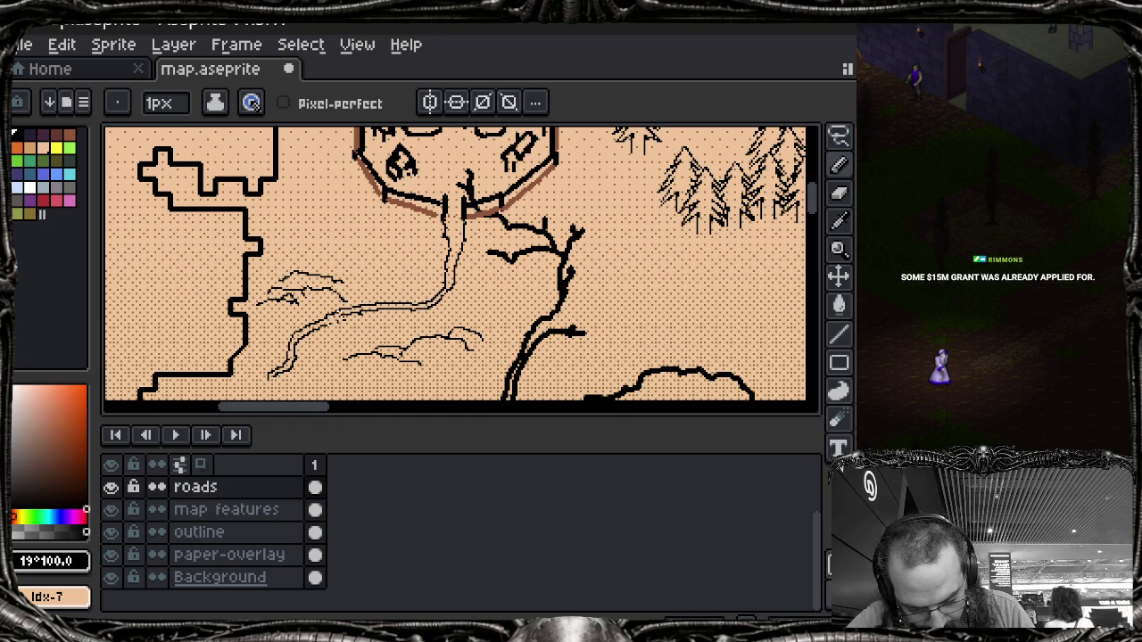
{"action": "scroll", "coordinate": [340, 330], "scroll_direction": "up", "scroll_amount": 3}
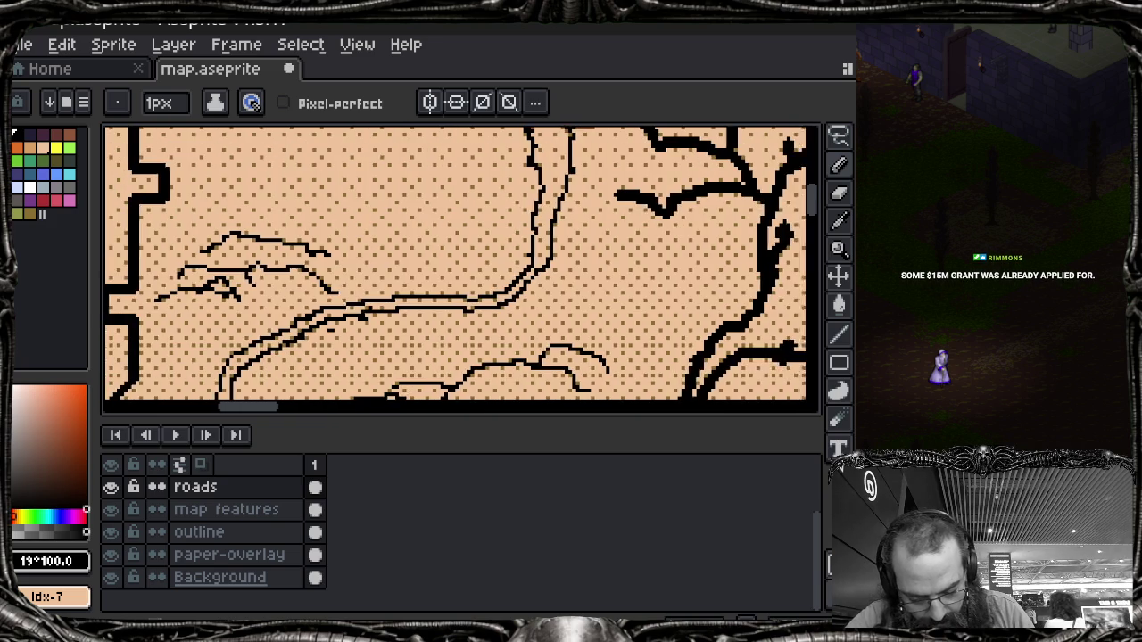
{"action": "key", "text": "b"}
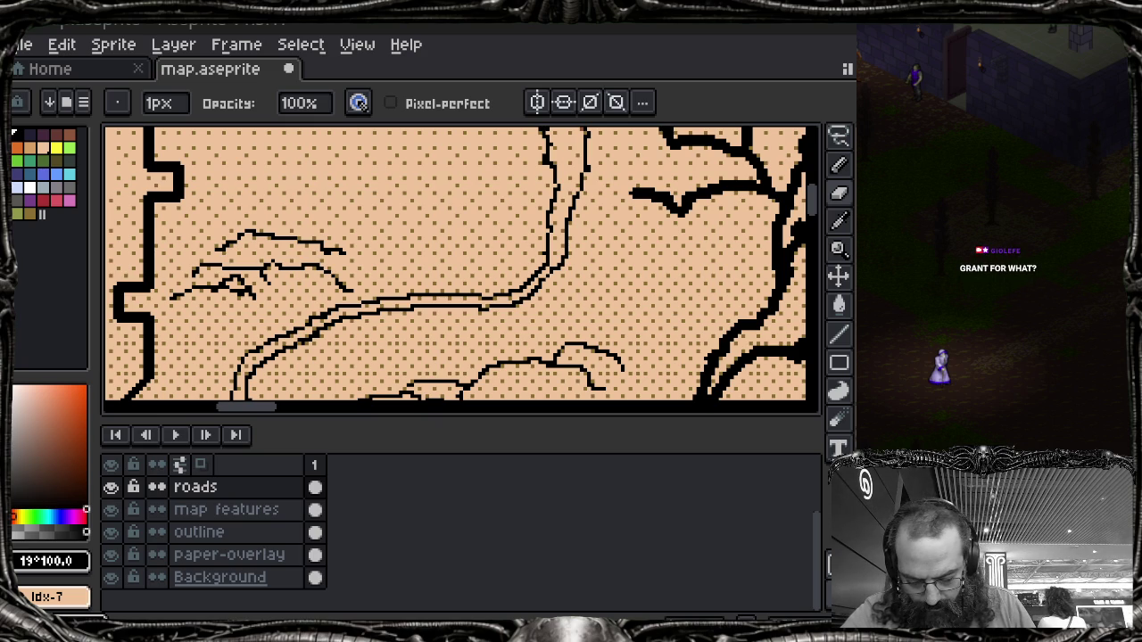
{"action": "key", "text": "Down"}
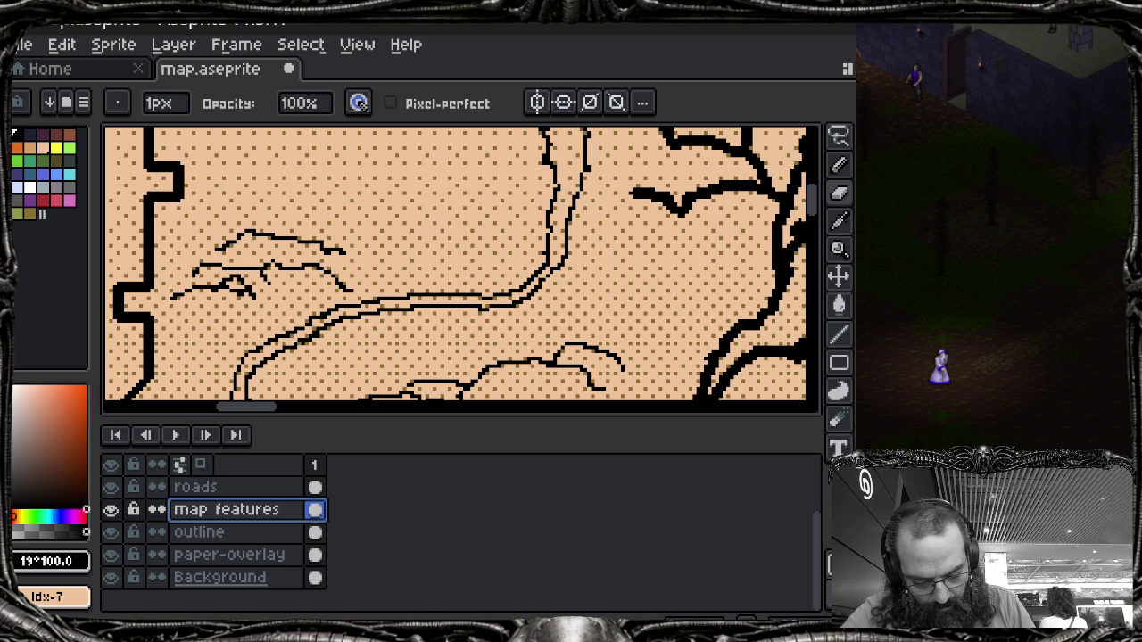
Step: Undo the stray stroke and draw two small curled marks east of the road
{"action": "left_click", "coordinate": [496, 282]}
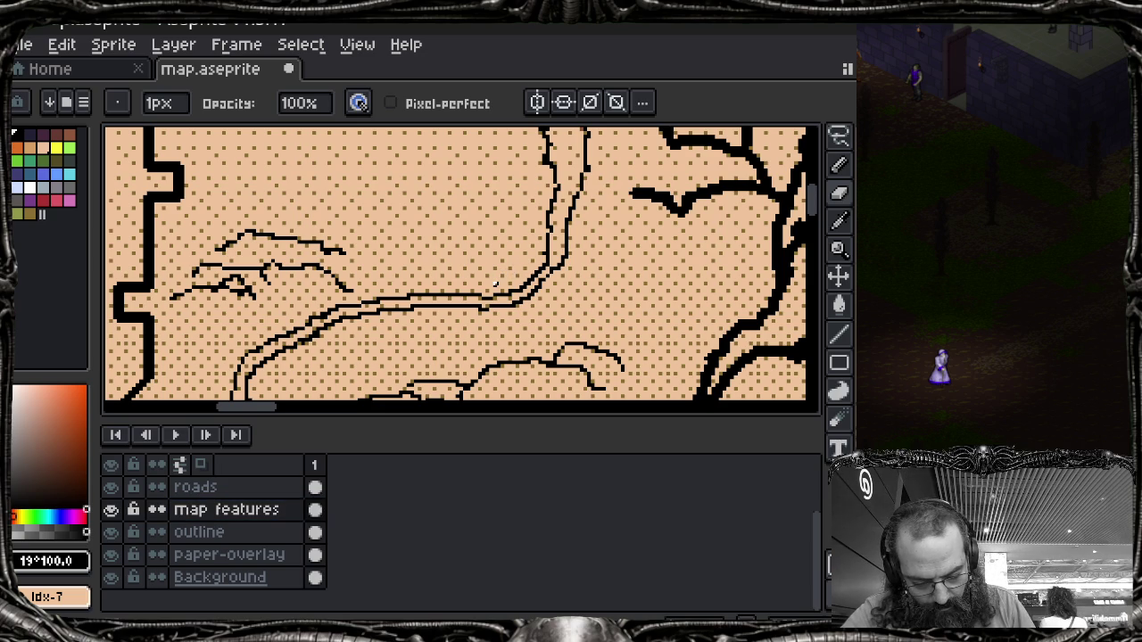
{"action": "key", "text": "e"}
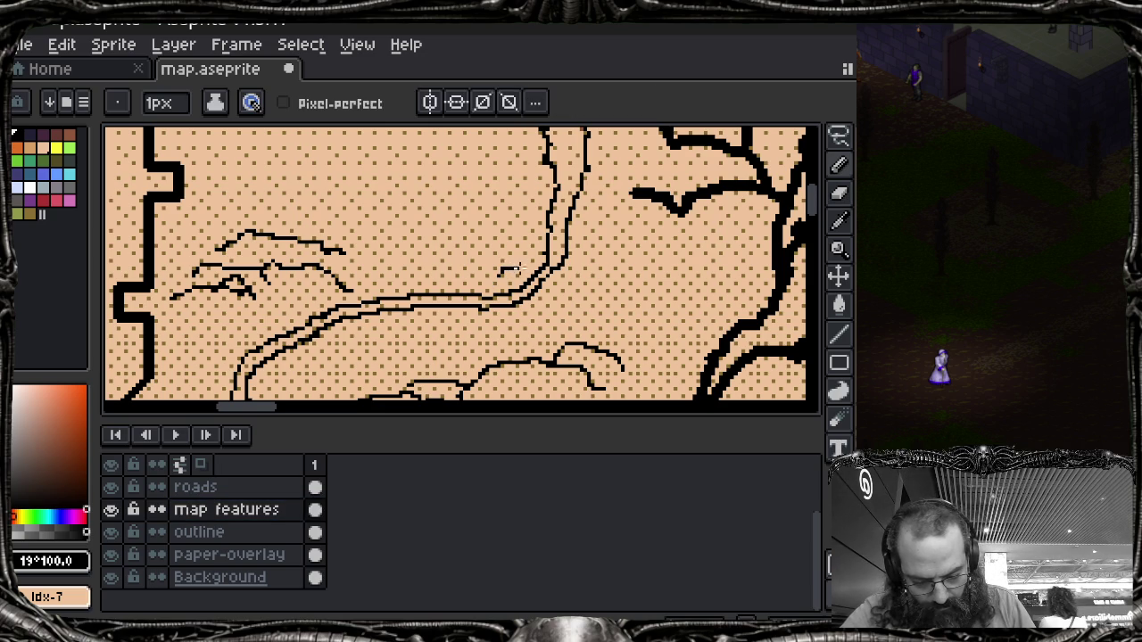
{"action": "key", "text": "ctrl+z"}
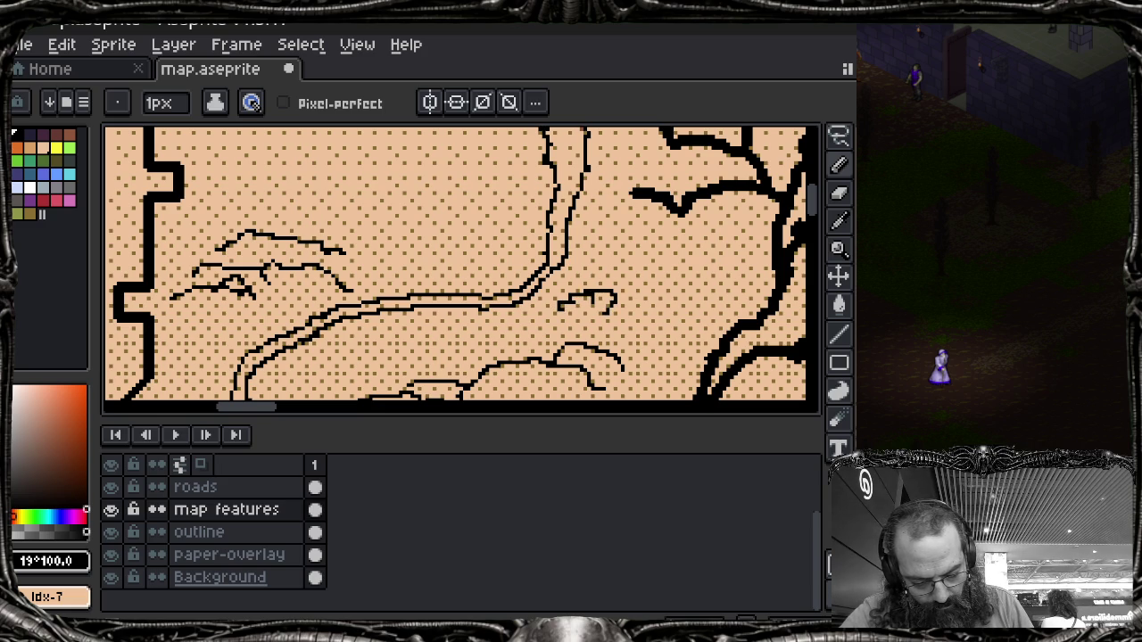
{"action": "left_click_drag", "start_coordinate": [642, 310], "coordinate": [676, 292]}
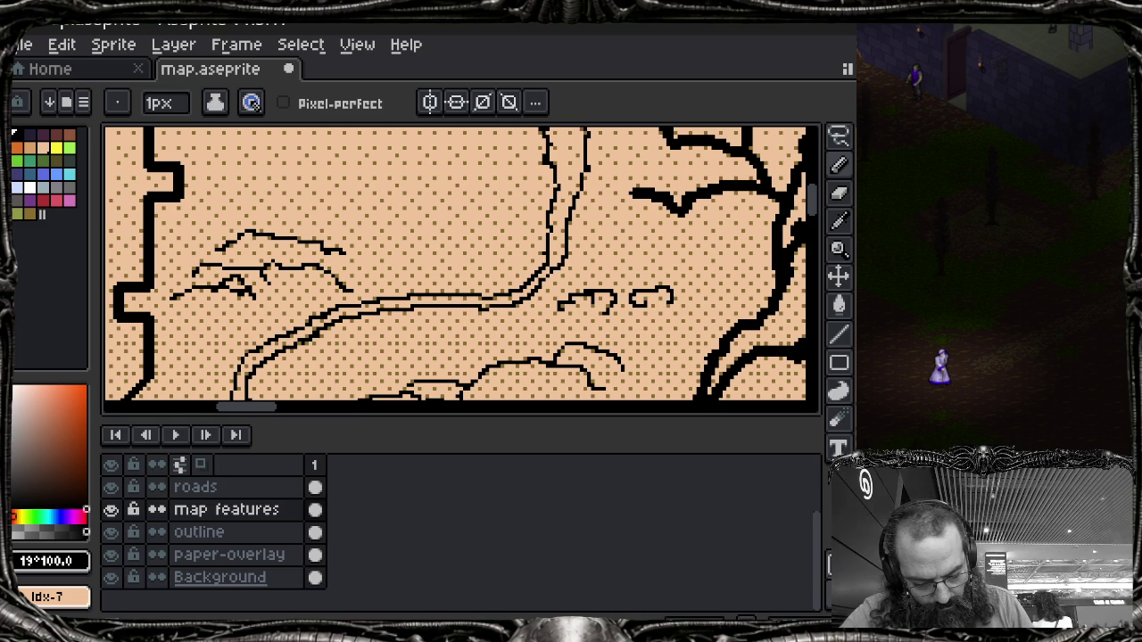
{"action": "left_click_drag", "start_coordinate": [603, 278], "coordinate": [656, 267]}
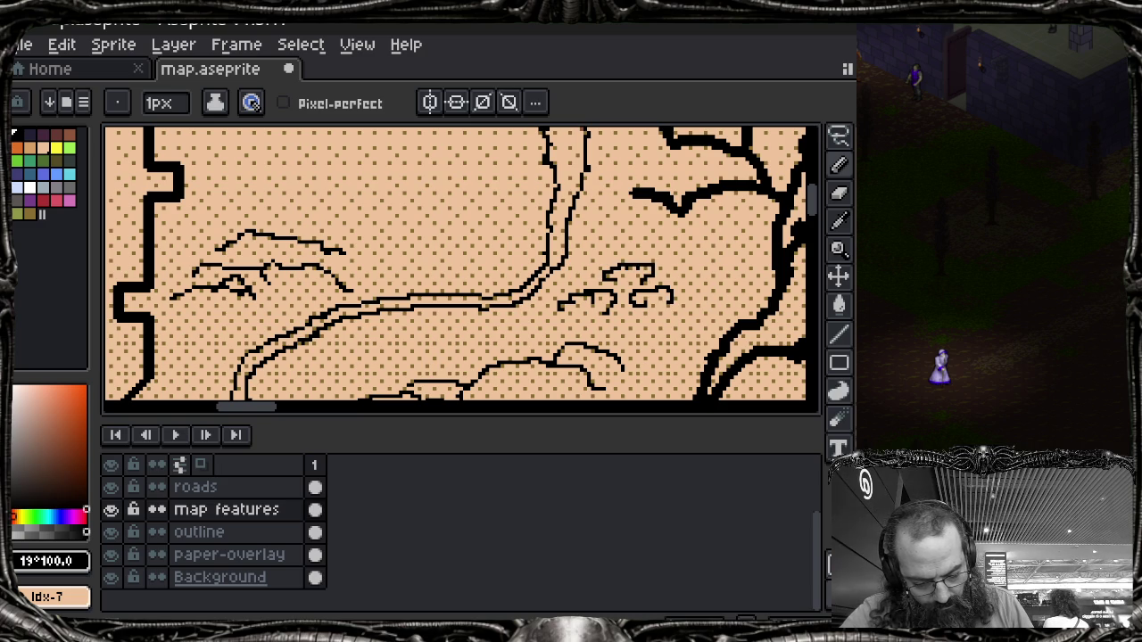
Step: Shift the view down the map and start the river line running south
{"action": "scroll", "coordinate": [580, 268], "scroll_direction": "down", "scroll_amount": 2}
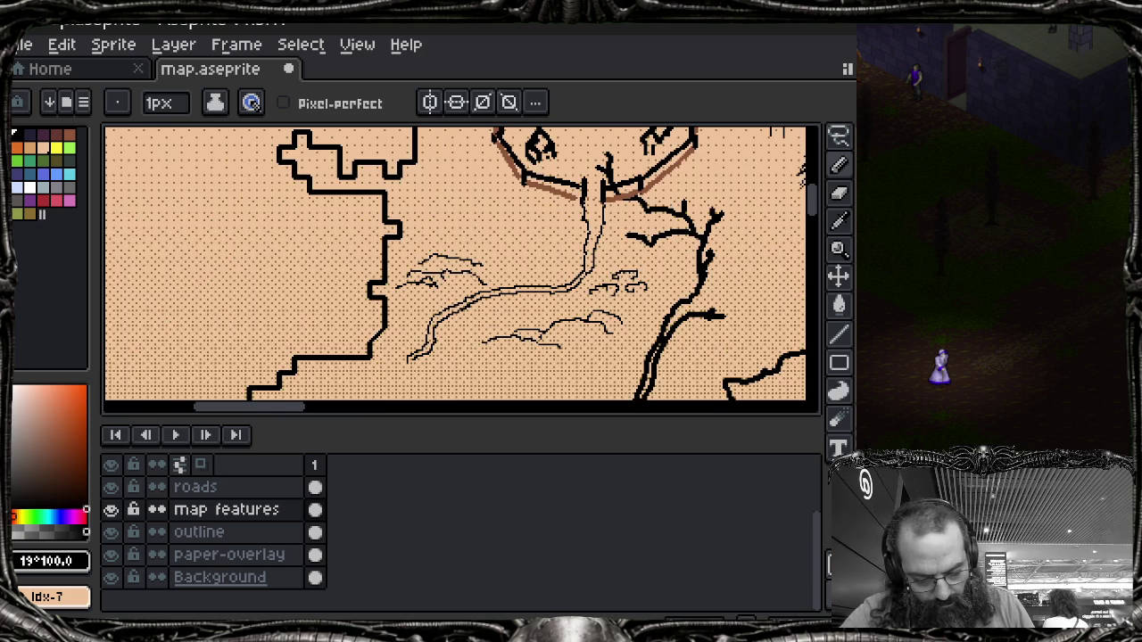
{"action": "scroll", "coordinate": [580, 267], "scroll_direction": "up", "scroll_amount": 1}
{"action": "left_click_drag", "start_coordinate": [535, 312], "coordinate": [519, 250]}
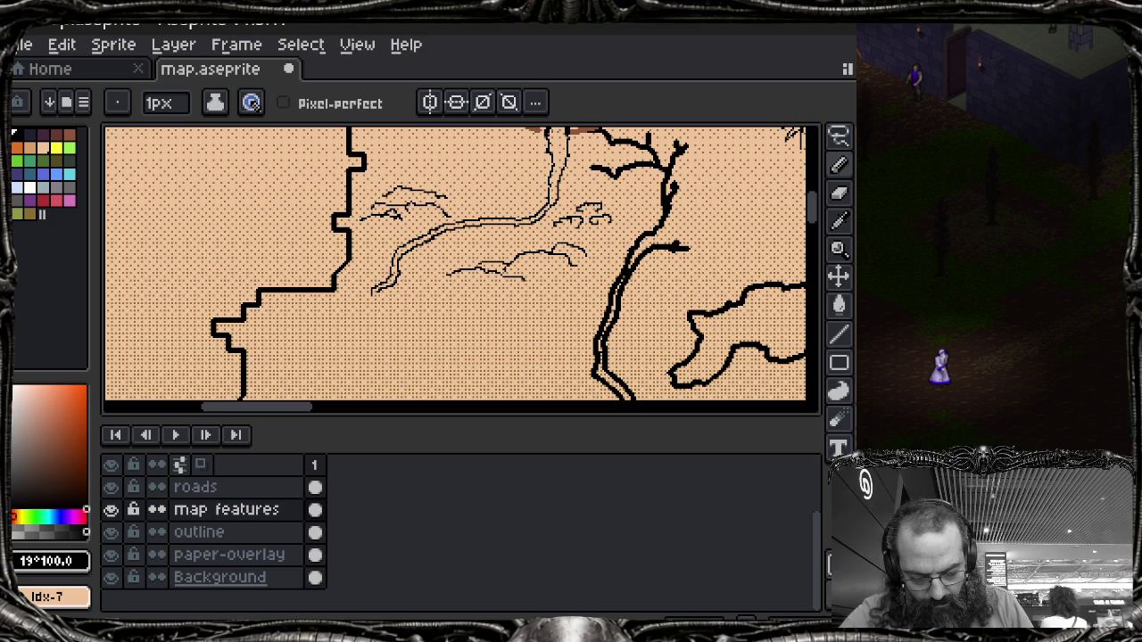
{"action": "scroll", "coordinate": [464, 304], "scroll_direction": "up", "scroll_amount": 2}
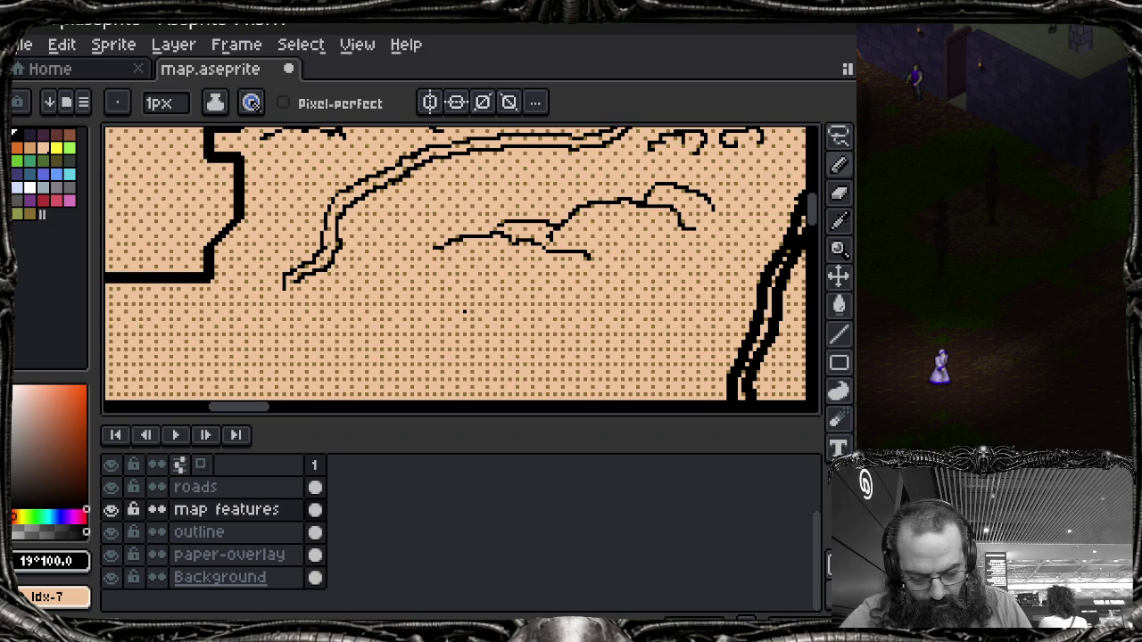
{"action": "scroll", "coordinate": [464, 310], "scroll_direction": "left", "scroll_amount": 3}
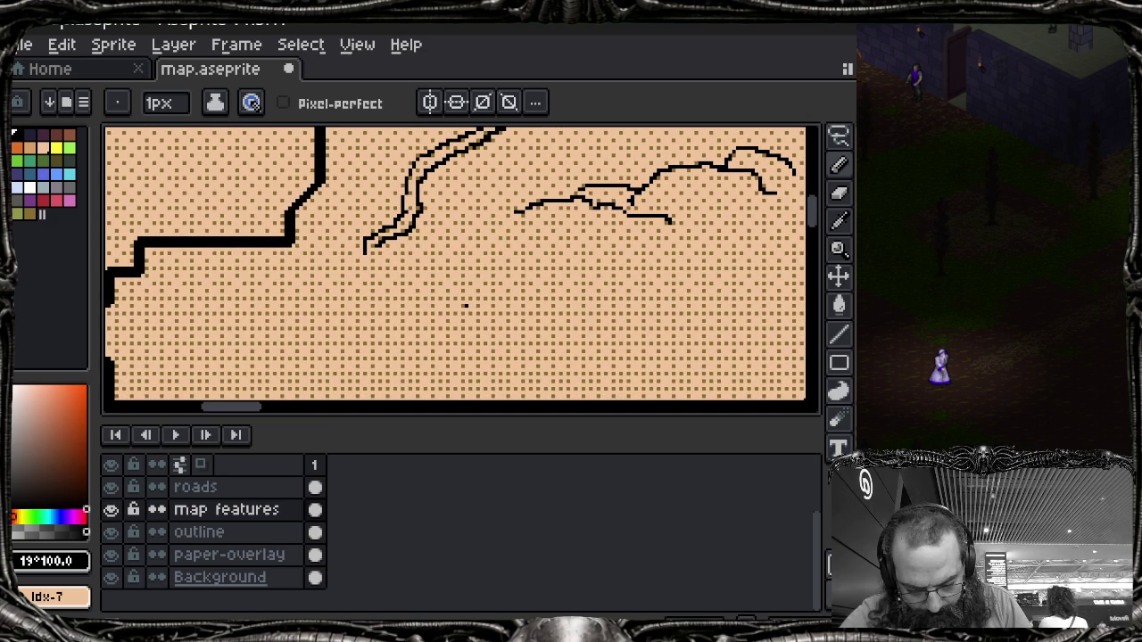
{"action": "left_click_drag", "start_coordinate": [368, 248], "coordinate": [374, 293]}
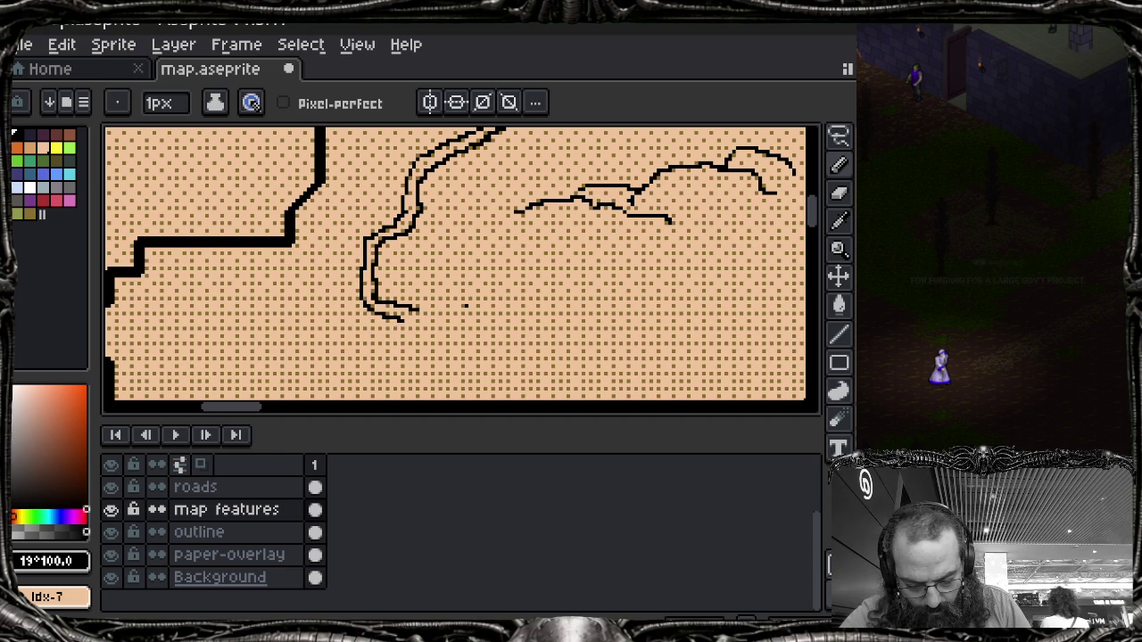
Step: Extend the river south and west with both banks, removing the thickened blob at its end
{"action": "mouse_move", "coordinate": [417, 311]}
{"action": "left_mouse_down"}
{"action": "mouse_move", "coordinate": [389, 379]}
{"action": "mouse_move", "coordinate": [329, 380]}
{"action": "left_mouse_up"}
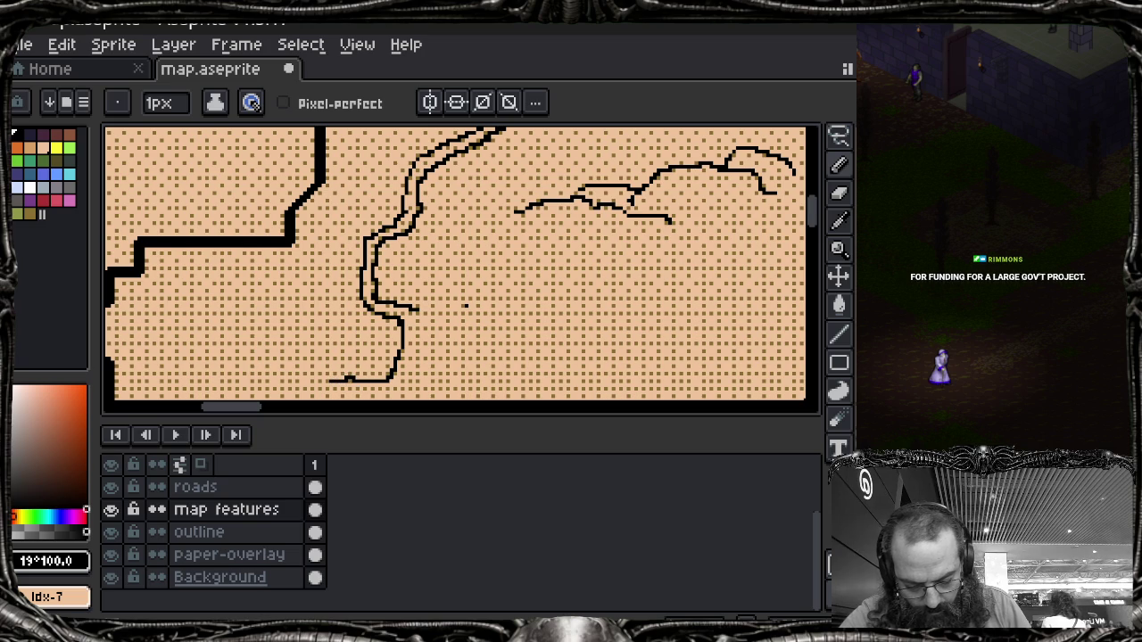
{"action": "scroll", "coordinate": [544, 134], "scroll_direction": "down", "scroll_amount": 2}
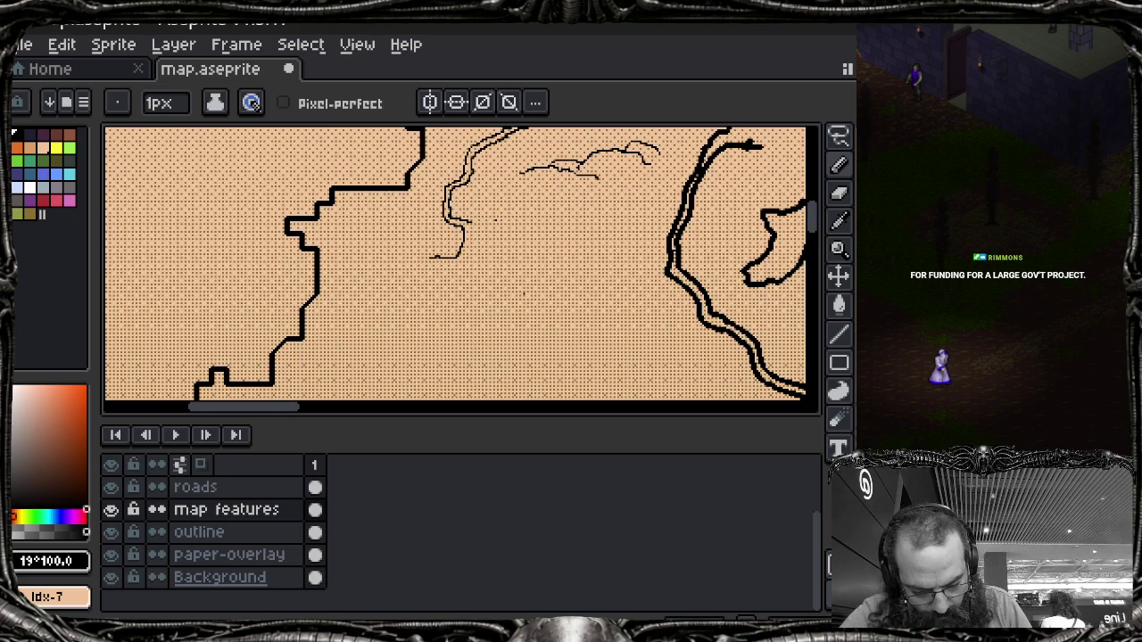
{"action": "scroll", "coordinate": [442, 215], "scroll_direction": "up", "scroll_amount": 2}
{"action": "mouse_move", "coordinate": [442, 215]}
{"action": "left_mouse_down"}
{"action": "mouse_move", "coordinate": [419, 293]}
{"action": "mouse_move", "coordinate": [297, 300]}
{"action": "left_mouse_up"}
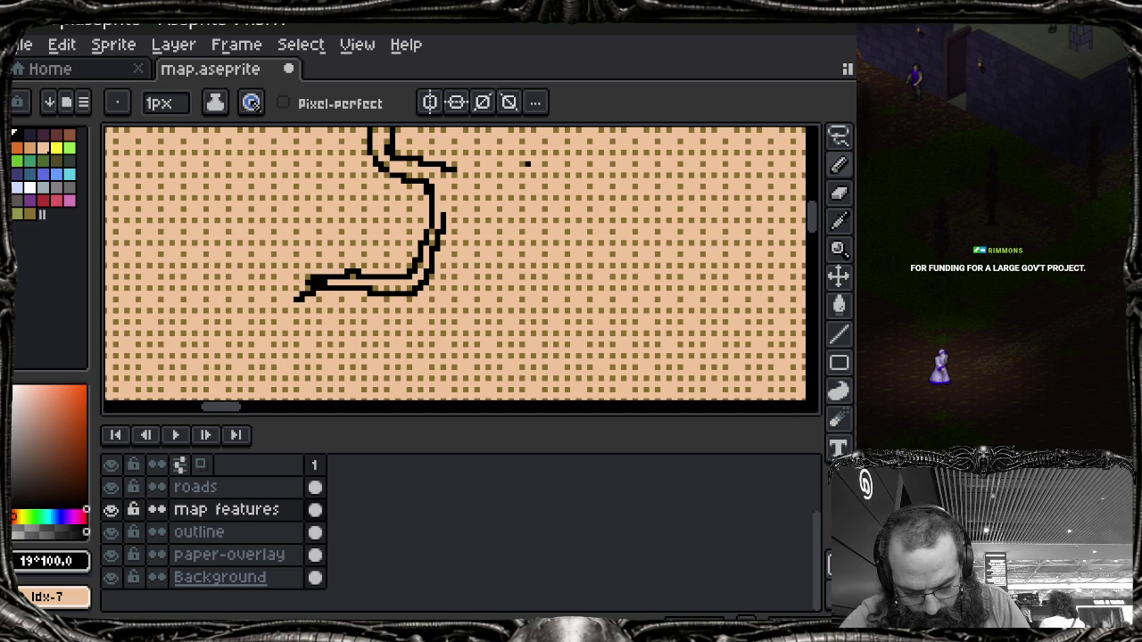
{"action": "key", "text": "ctrl+z"}
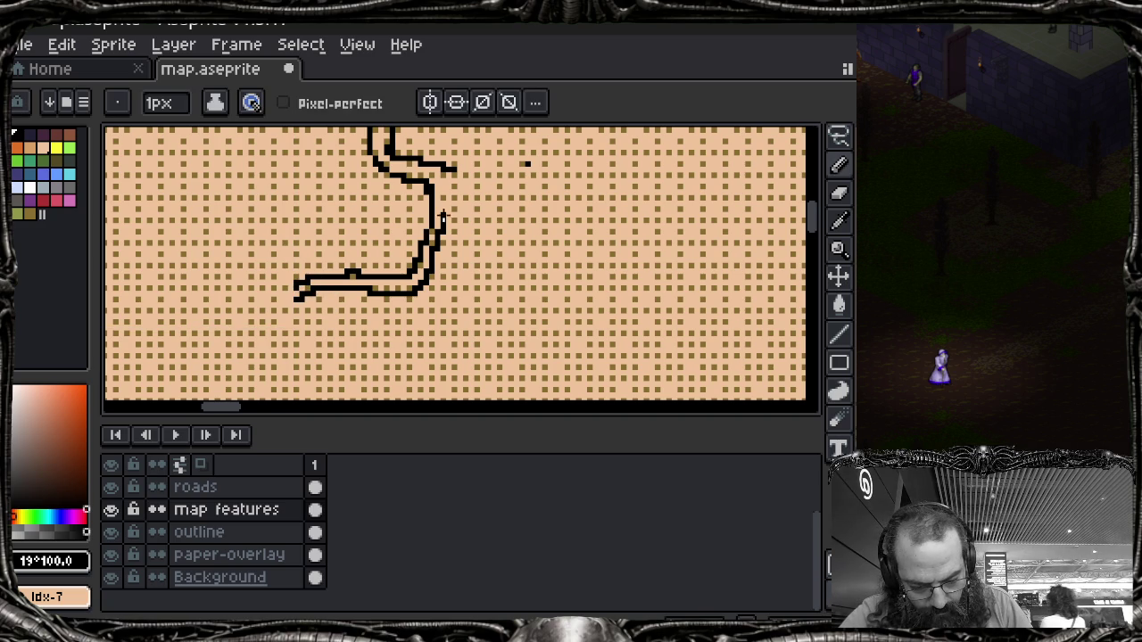
Step: Draw both banks of an eastward river branch, then zoom out over the map
{"action": "left_click_drag", "start_coordinate": [482, 196], "coordinate": [552, 230]}
{"action": "left_click_drag", "start_coordinate": [451, 170], "coordinate": [541, 193]}
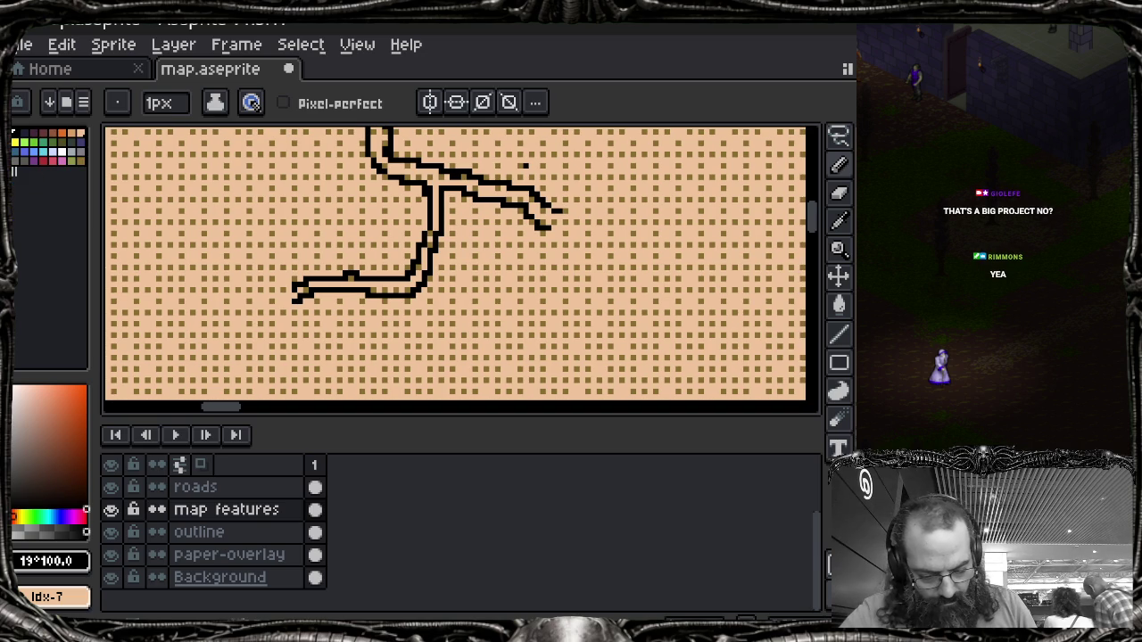
{"action": "scroll", "coordinate": [589, 267], "scroll_direction": "down", "scroll_amount": 1}
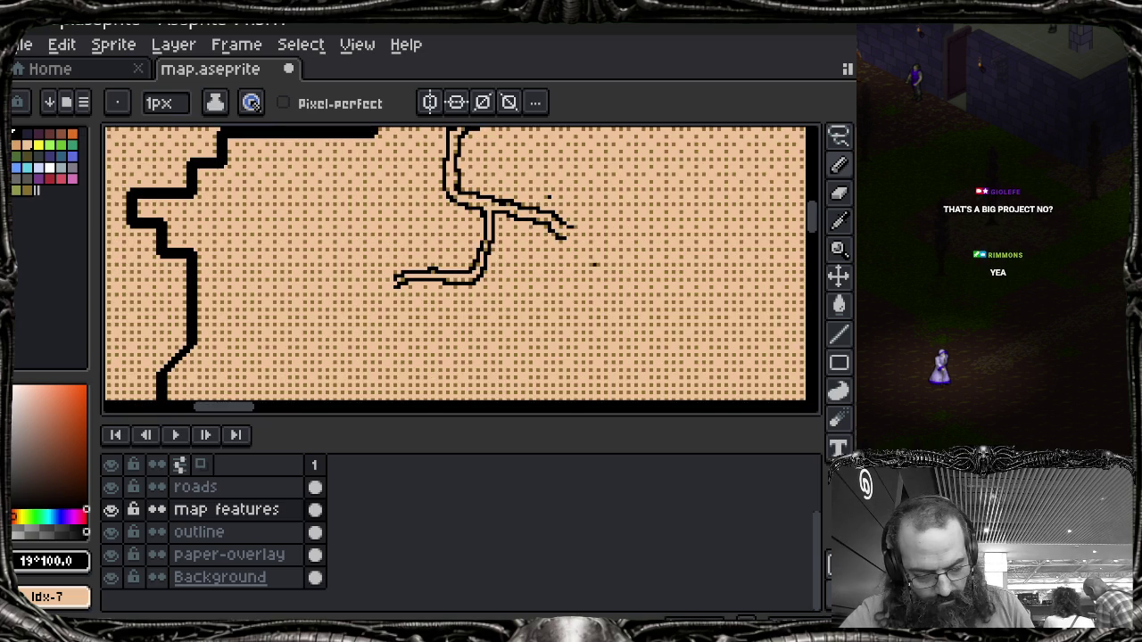
{"action": "scroll", "coordinate": [589, 268], "scroll_direction": "down", "scroll_amount": 1}
{"action": "scroll", "coordinate": [455, 268], "scroll_direction": "right", "scroll_amount": 1}
{"action": "scroll", "coordinate": [455, 267], "scroll_direction": "right", "scroll_amount": 1}
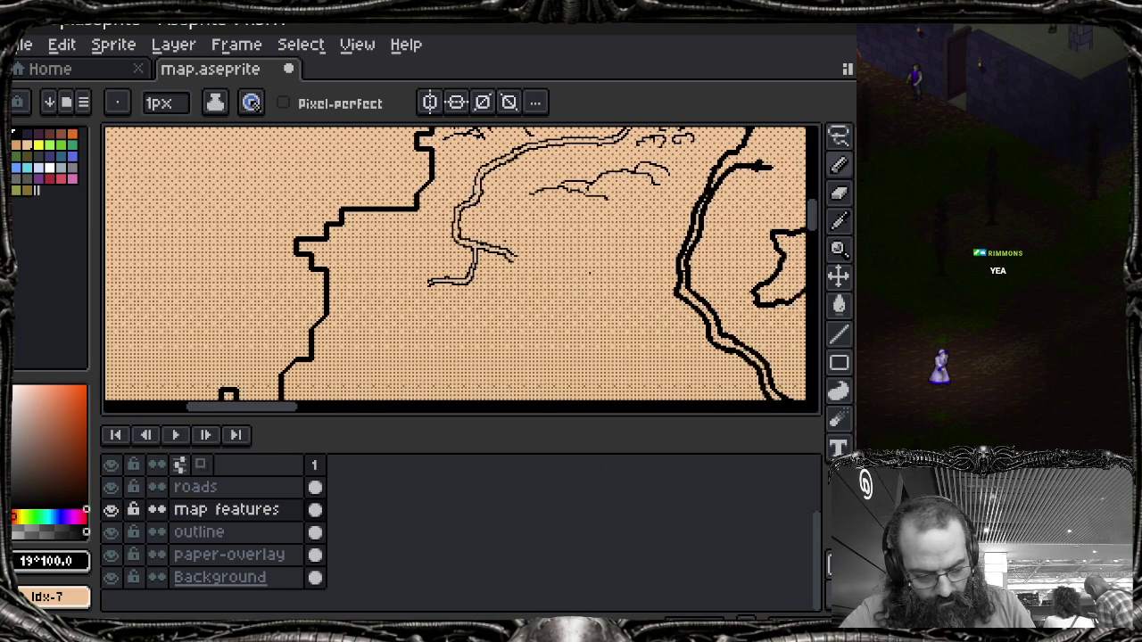
{"action": "scroll", "coordinate": [455, 268], "scroll_direction": "right", "scroll_amount": 1}
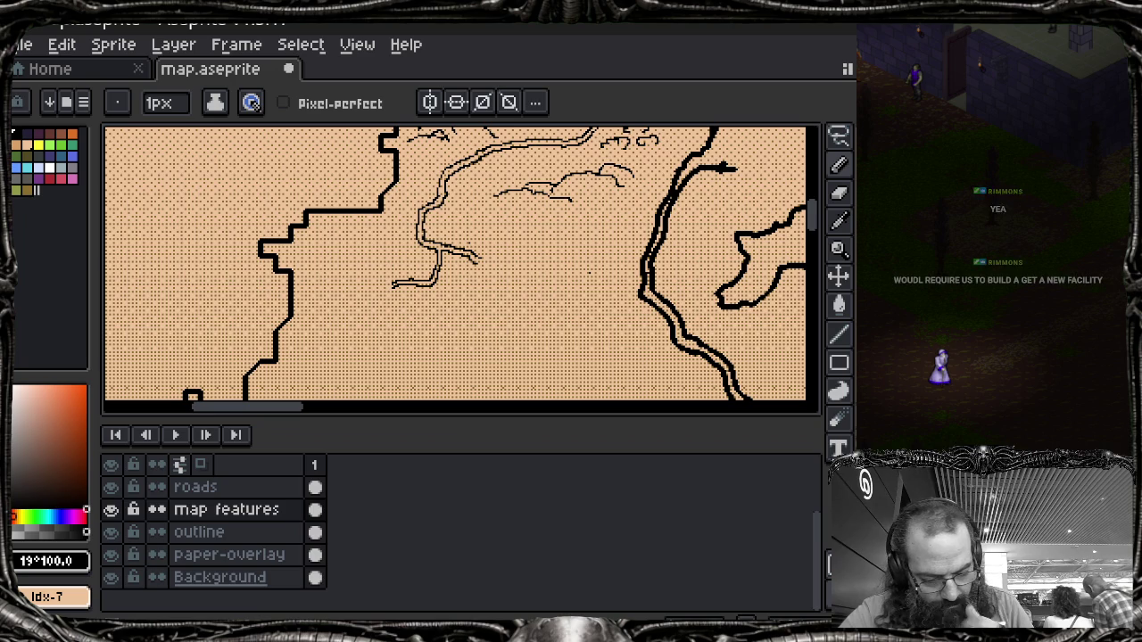
{"action": "scroll", "coordinate": [598, 284], "scroll_direction": "down", "scroll_amount": 1}
{"action": "scroll", "coordinate": [616, 295], "scroll_direction": "down", "scroll_amount": 1}
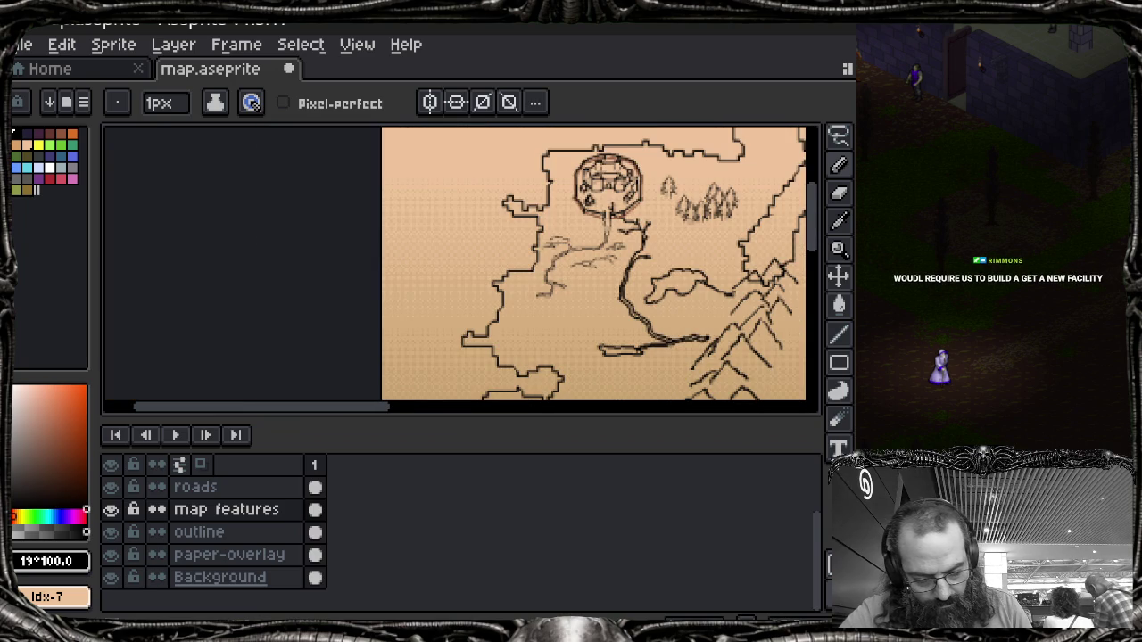
Step: Pan right and enlarge the canvas area horizontally and vertically
{"action": "scroll", "coordinate": [455, 267], "scroll_direction": "right", "scroll_amount": 2}
{"action": "scroll", "coordinate": [455, 268], "scroll_direction": "right", "scroll_amount": 2}
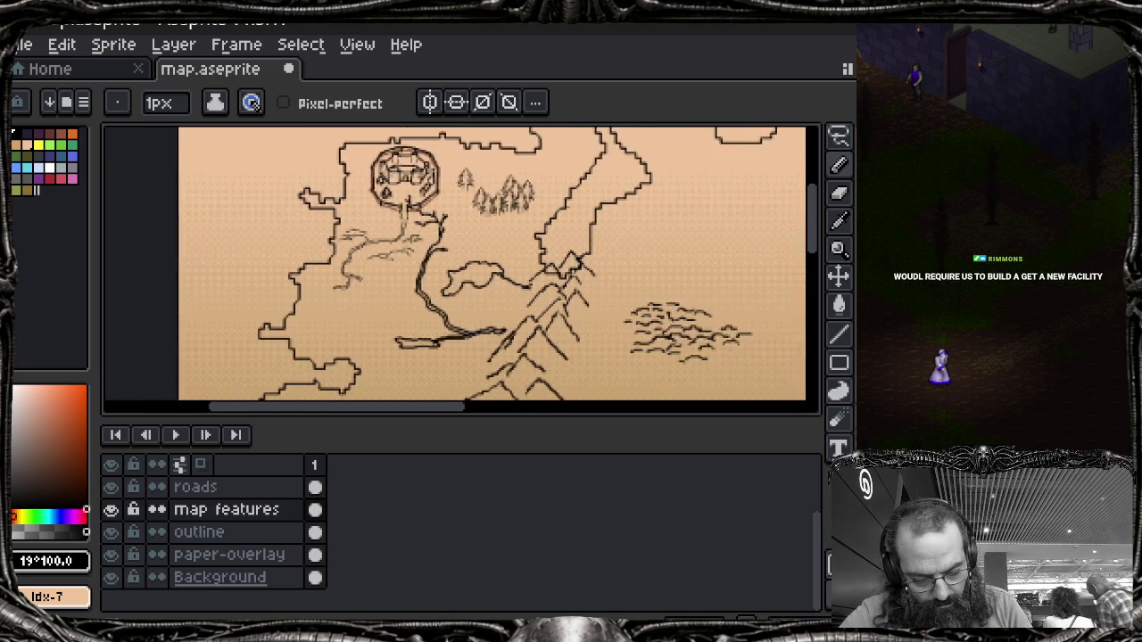
{"action": "scroll", "coordinate": [455, 268], "scroll_direction": "right", "scroll_amount": 2}
{"action": "scroll", "coordinate": [455, 268], "scroll_direction": "down", "scroll_amount": 1}
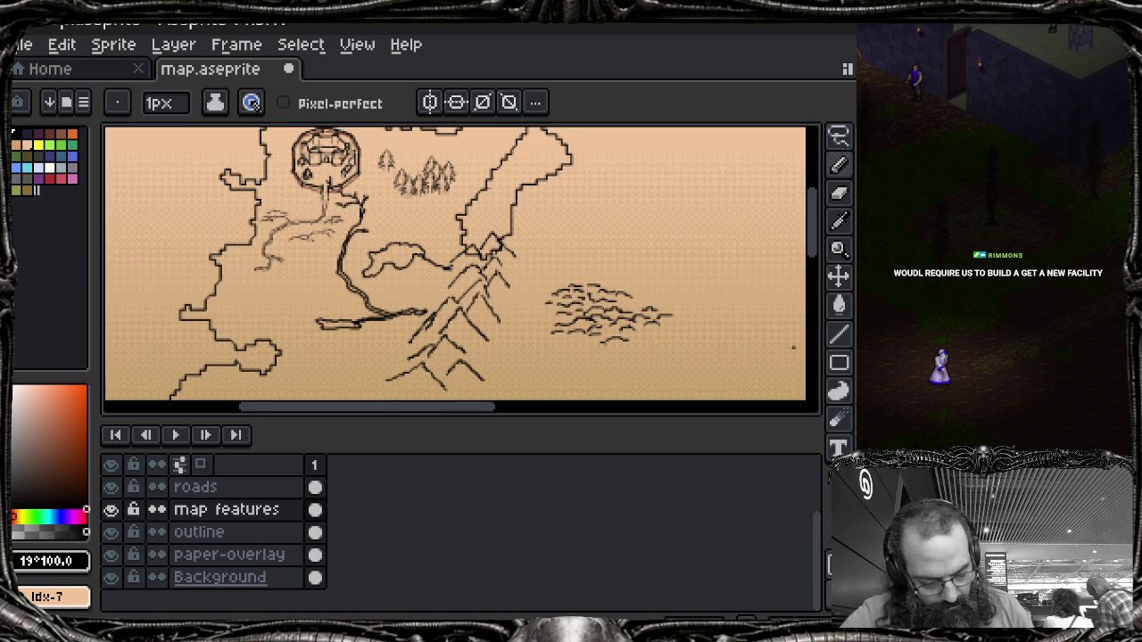
{"action": "left_click_drag", "start_coordinate": [729, 416], "coordinate": [683, 459]}
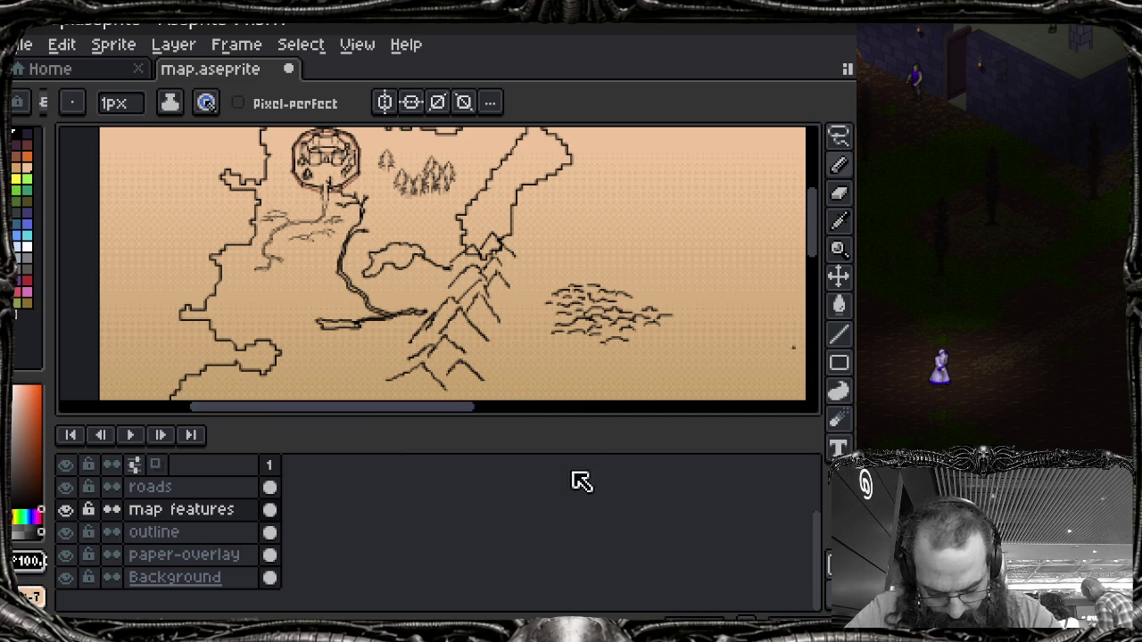
{"action": "left_click_drag", "start_coordinate": [581, 416], "coordinate": [577, 481]}
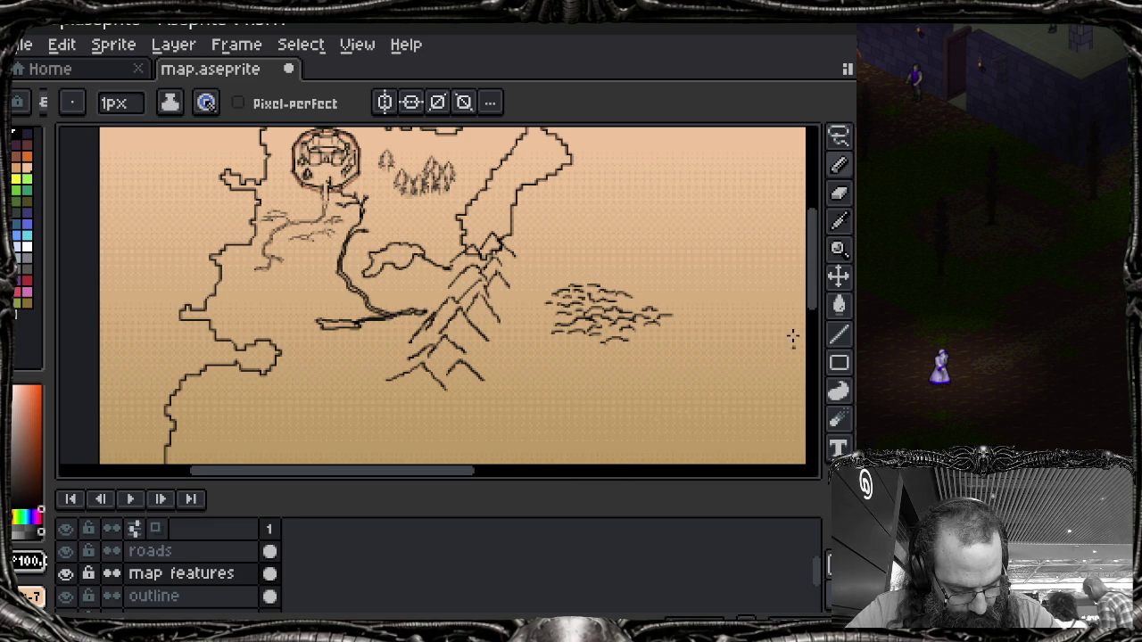
Step: Erase the stray black dot at the canvas centre and zoom out to the whole map
{"action": "scroll", "coordinate": [792, 338], "scroll_direction": "up", "scroll_amount": 3}
{"action": "scroll", "coordinate": [778, 355], "scroll_direction": "right", "scroll_amount": 3}
{"action": "scroll", "coordinate": [778, 355], "scroll_direction": "up", "scroll_amount": 1}
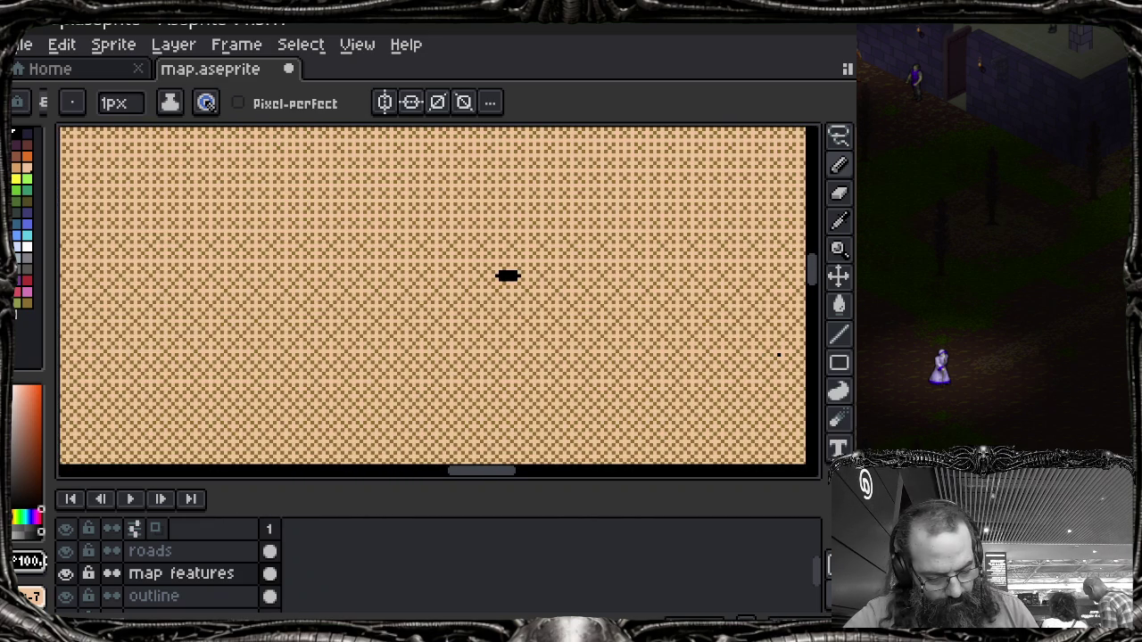
{"action": "key", "text": "e"}
{"action": "left_click_drag", "start_coordinate": [497, 276], "coordinate": [520, 276]}
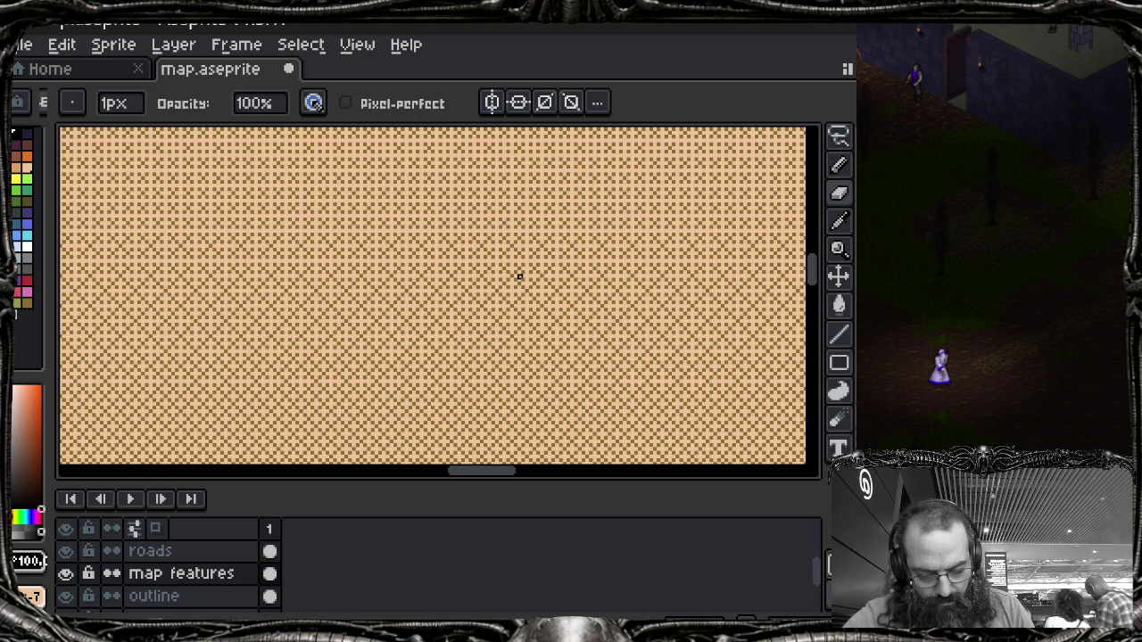
{"action": "scroll", "coordinate": [520, 276], "scroll_direction": "down", "scroll_amount": 3}
{"action": "scroll", "coordinate": [519, 277], "scroll_direction": "down", "scroll_amount": 1}
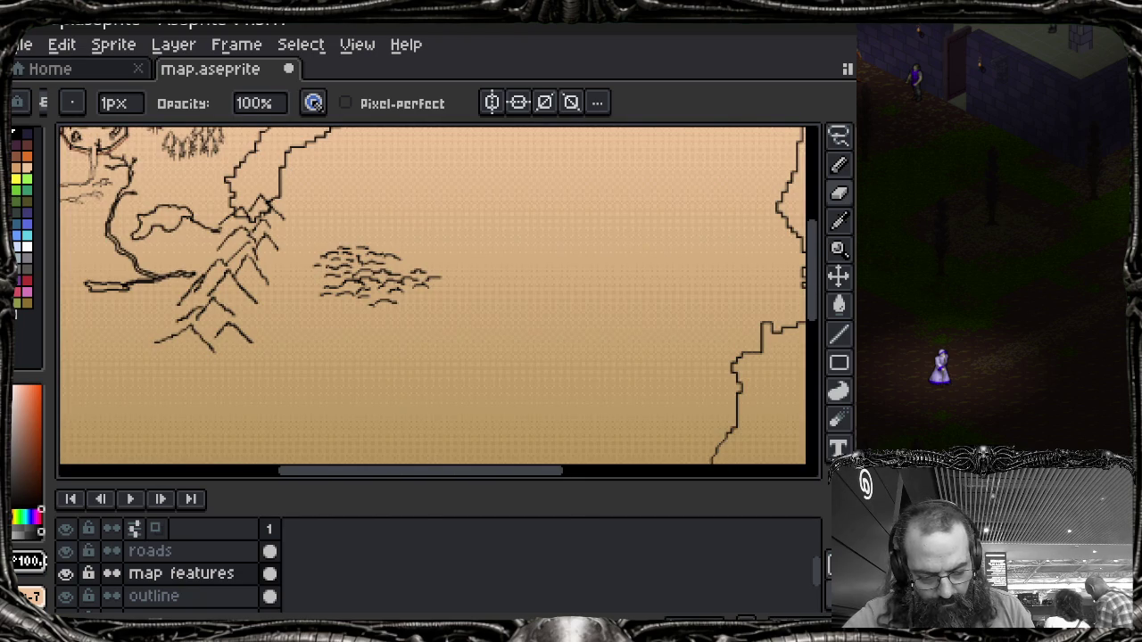
{"action": "scroll", "coordinate": [640, 336], "scroll_direction": "down", "scroll_amount": 1}
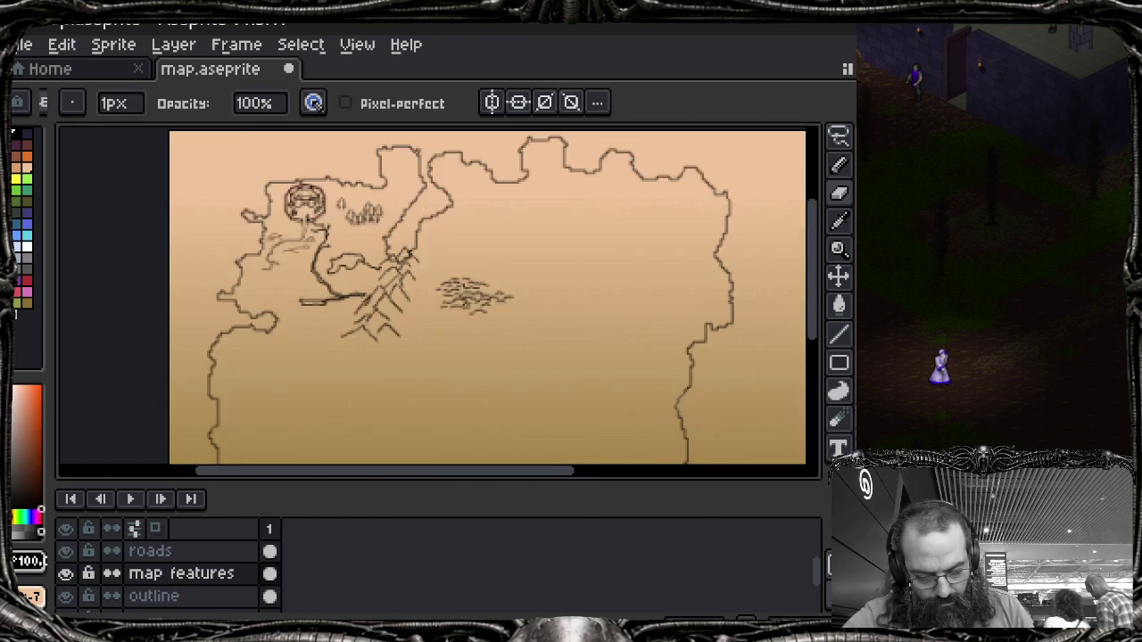
{"action": "scroll", "coordinate": [640, 335], "scroll_direction": "down", "scroll_amount": 1}
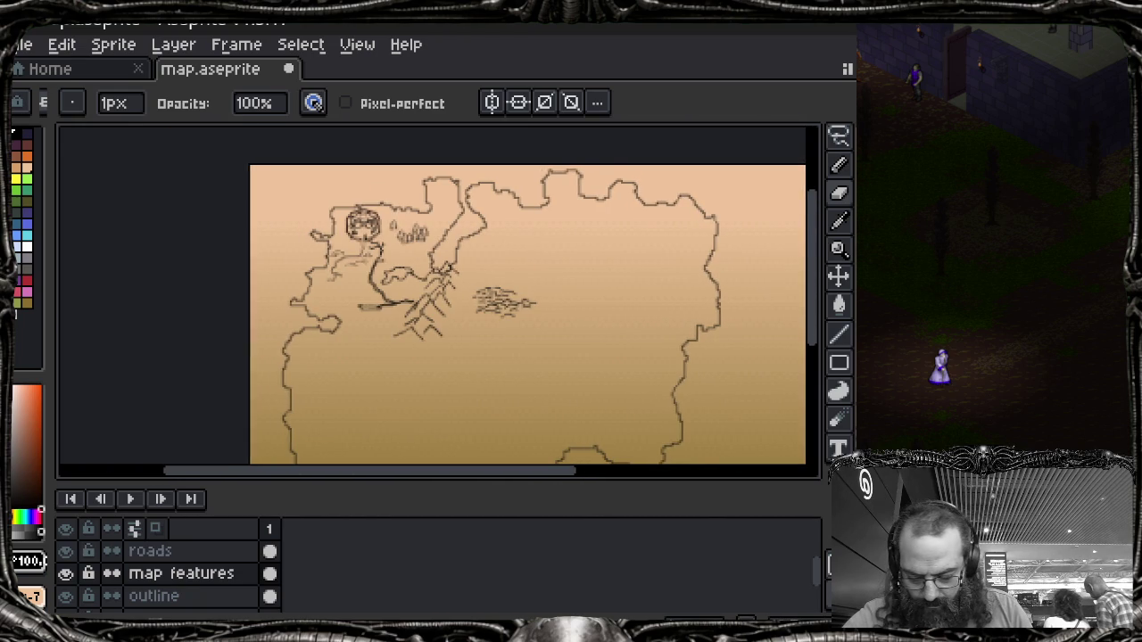
{"action": "scroll", "coordinate": [446, 365], "scroll_direction": "up", "scroll_amount": 1}
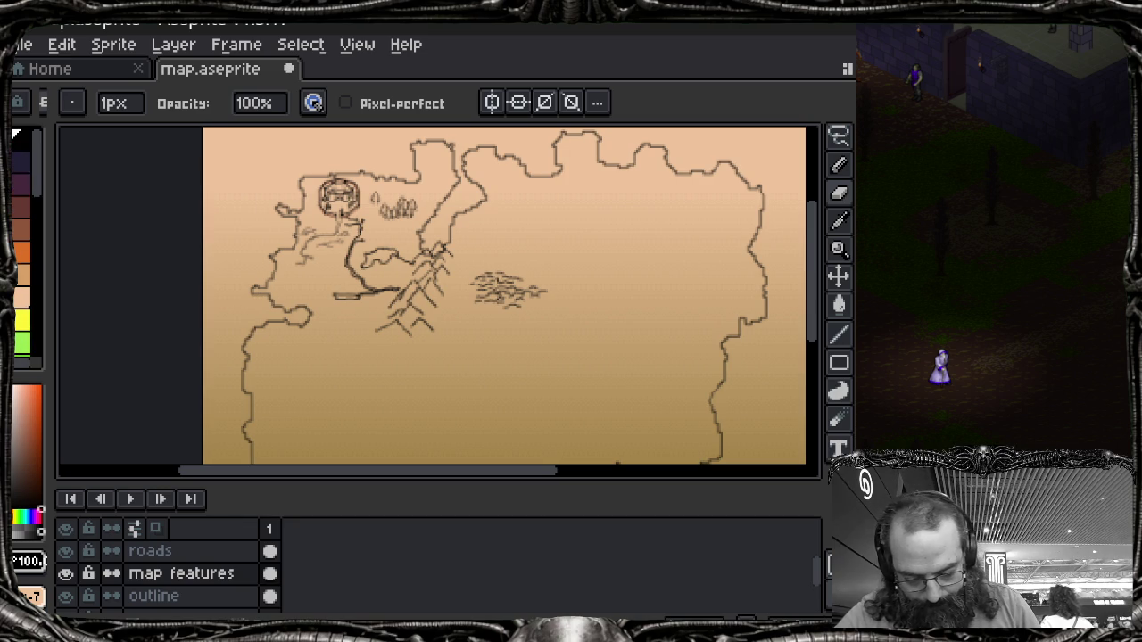
Step: Zoom in toward the river, lake and mountains below the castle
{"action": "scroll", "coordinate": [315, 253], "scroll_direction": "up", "scroll_amount": 2}
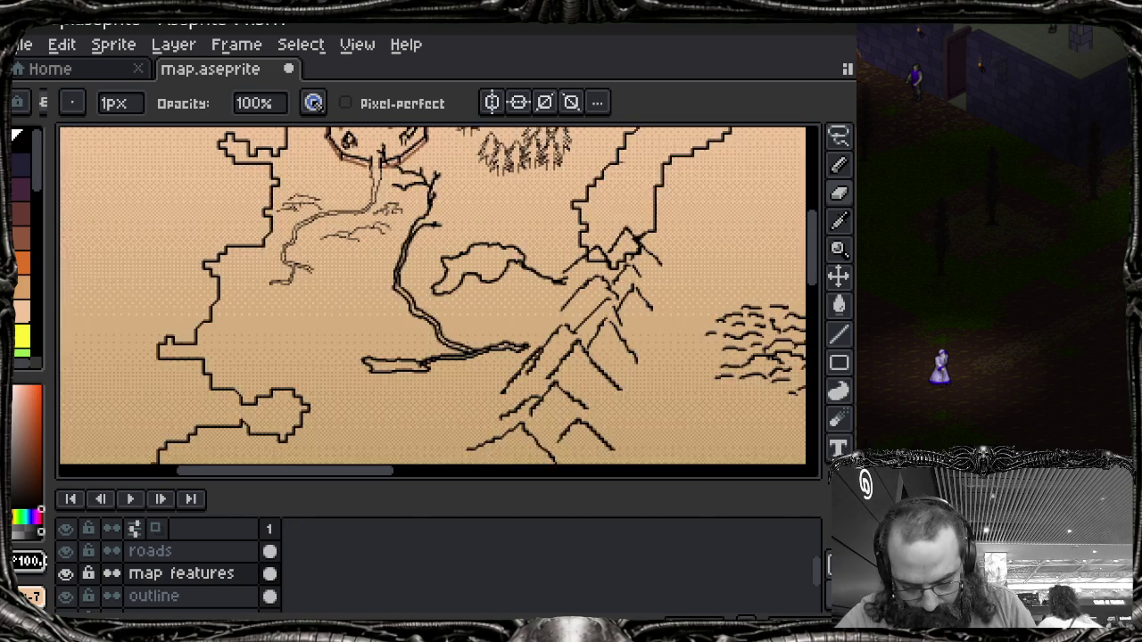
Step: Compare the roads and map features layers by toggling visibility, leaving roads hidden
{"action": "scroll", "coordinate": [178, 261], "scroll_direction": "up", "scroll_amount": 1}
{"action": "scroll", "coordinate": [179, 261], "scroll_direction": "up", "scroll_amount": 1}
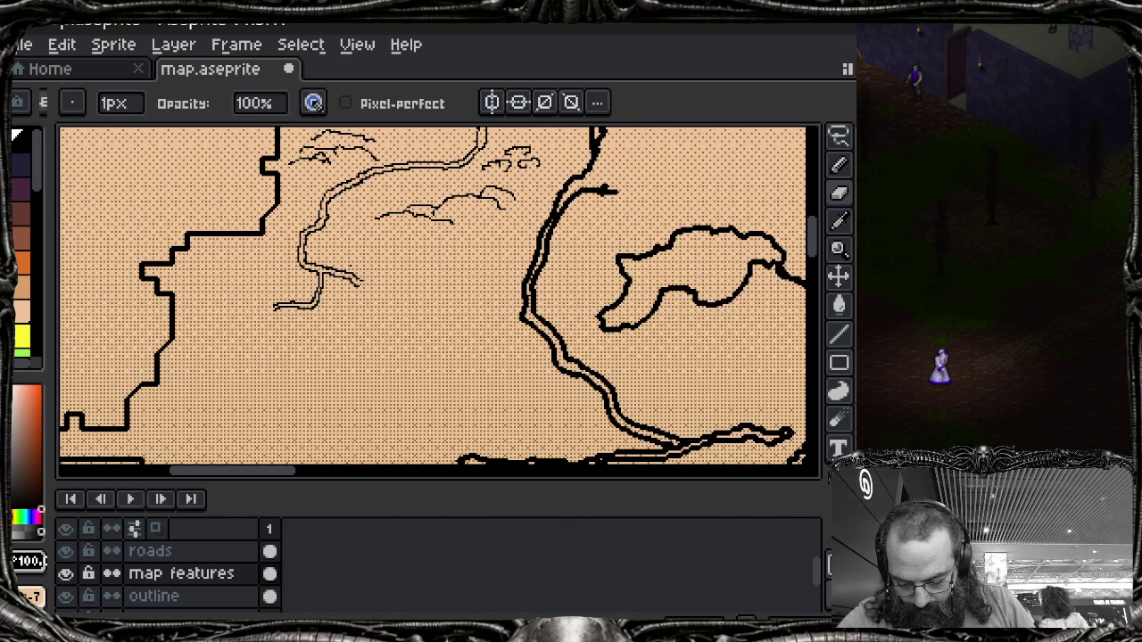
{"action": "left_click", "coordinate": [65, 552]}
{"action": "left_click", "coordinate": [65, 573]}
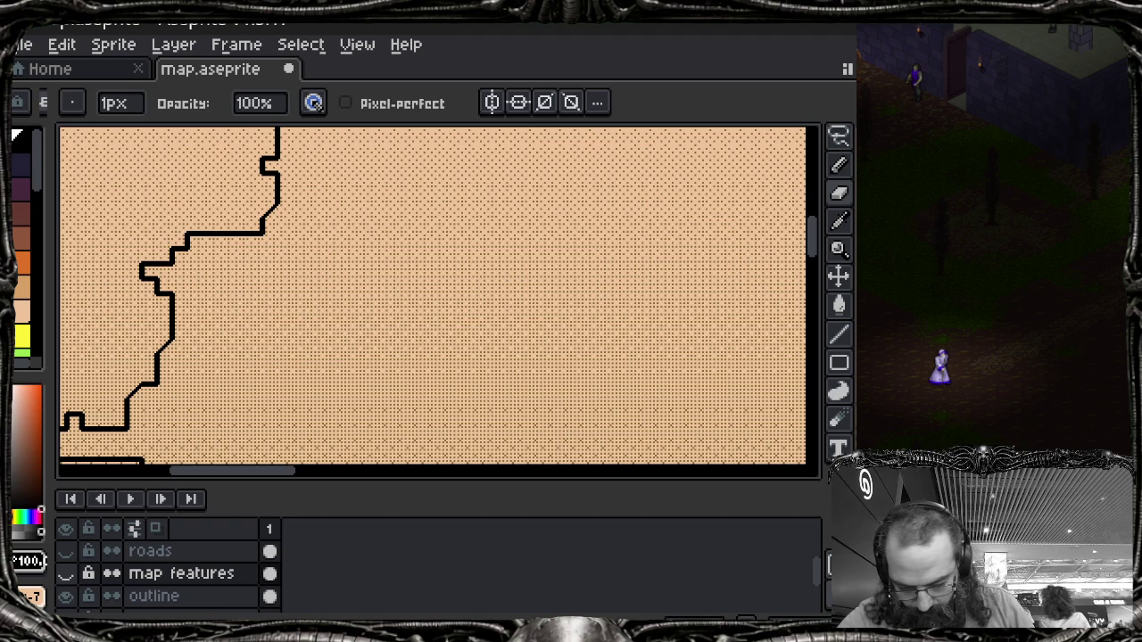
{"action": "left_click", "coordinate": [65, 573]}
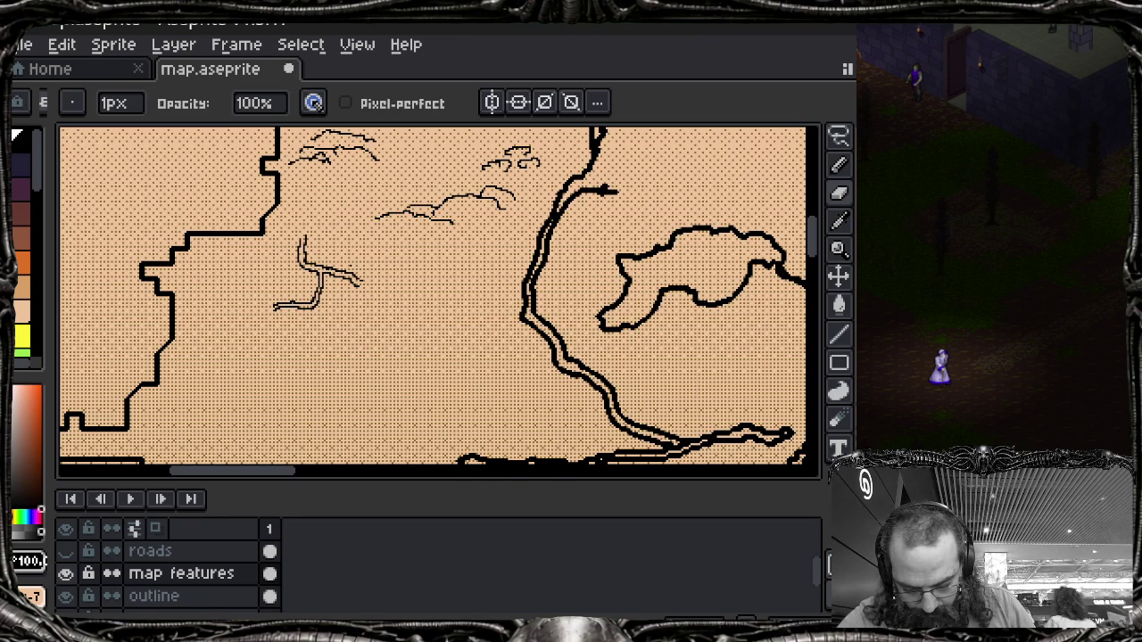
{"action": "left_click", "coordinate": [66, 552]}
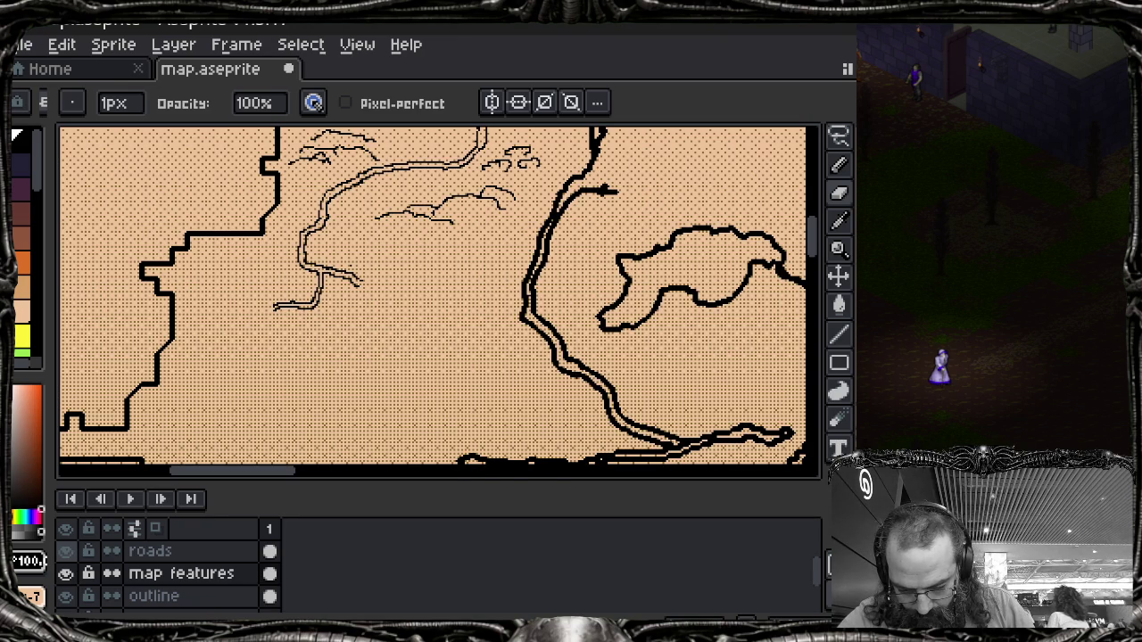
{"action": "left_click", "coordinate": [65, 552]}
Step: Move the branching road sketch west of the river from map features onto the roads layer
{"action": "key", "text": "m"}
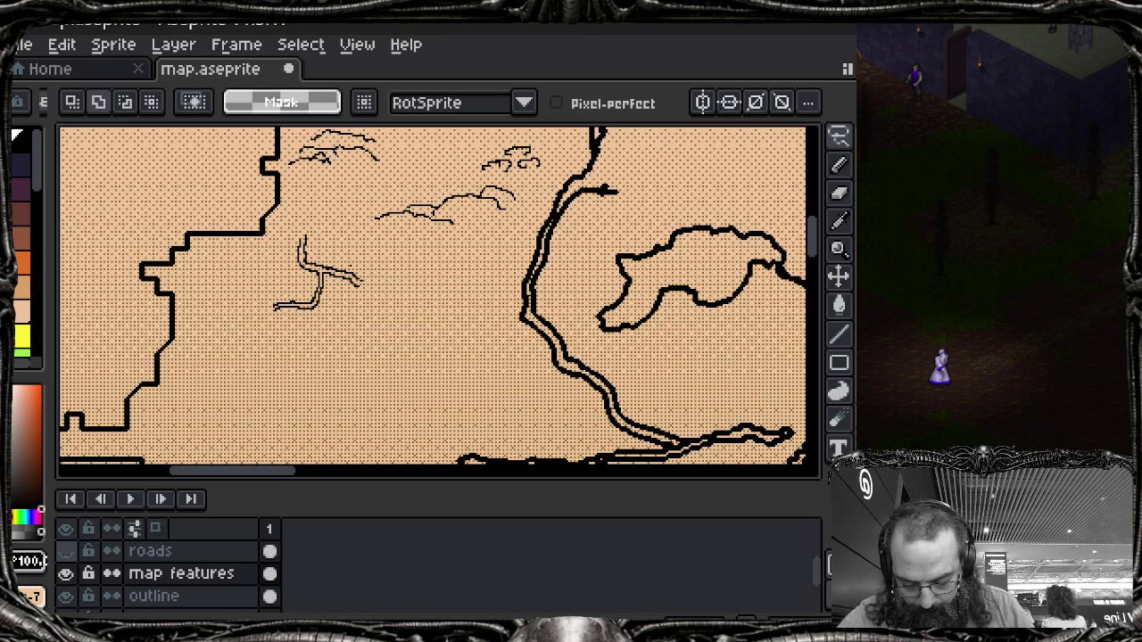
{"action": "left_click", "coordinate": [65, 573]}
{"action": "mouse_move", "coordinate": [312, 221]}
{"action": "left_mouse_down"}
{"action": "mouse_move", "coordinate": [276, 254]}
{"action": "mouse_move", "coordinate": [256, 321]}
{"action": "mouse_move", "coordinate": [393, 272]}
{"action": "left_mouse_up"}
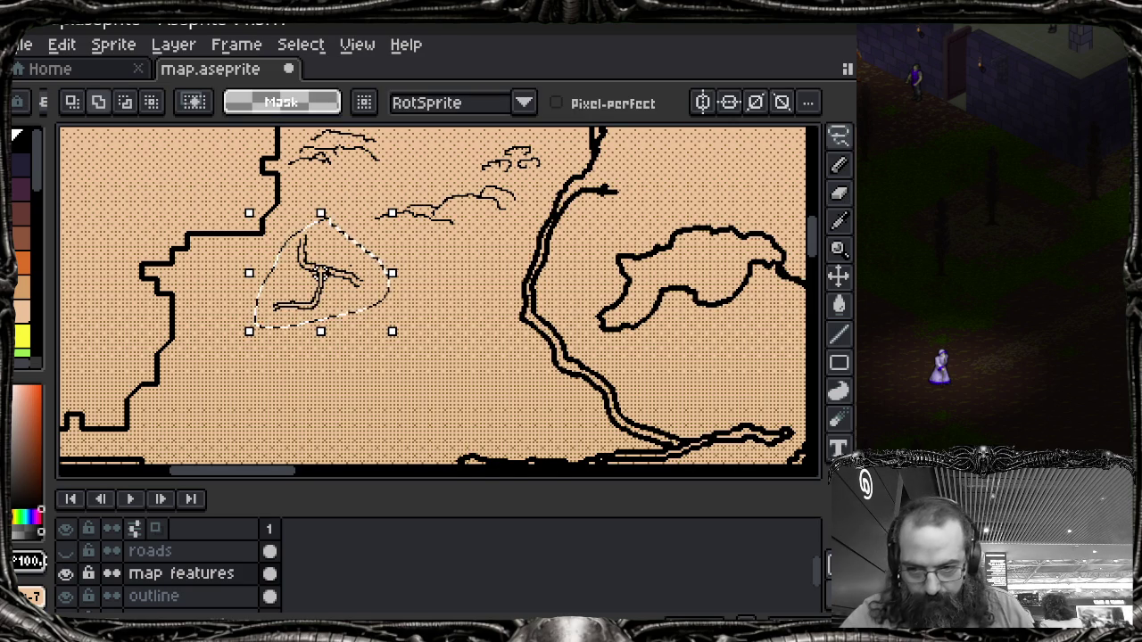
{"action": "key", "text": "Delete"}
{"action": "left_click", "coordinate": [65, 574]}
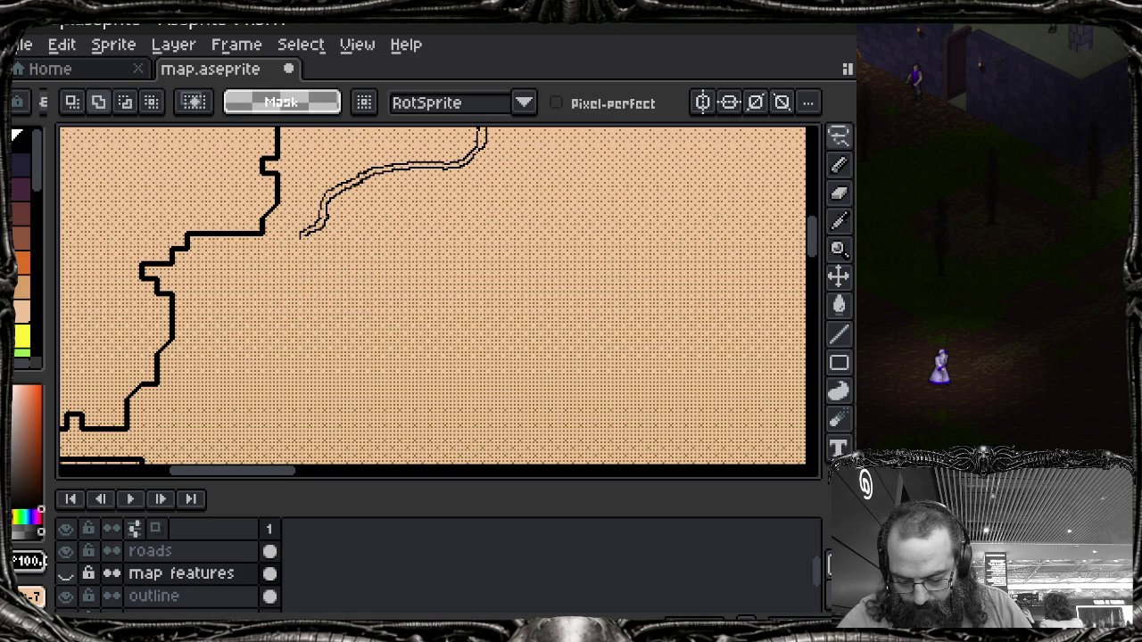
{"action": "left_click", "coordinate": [183, 553]}
{"action": "key", "text": "ctrl+v"}
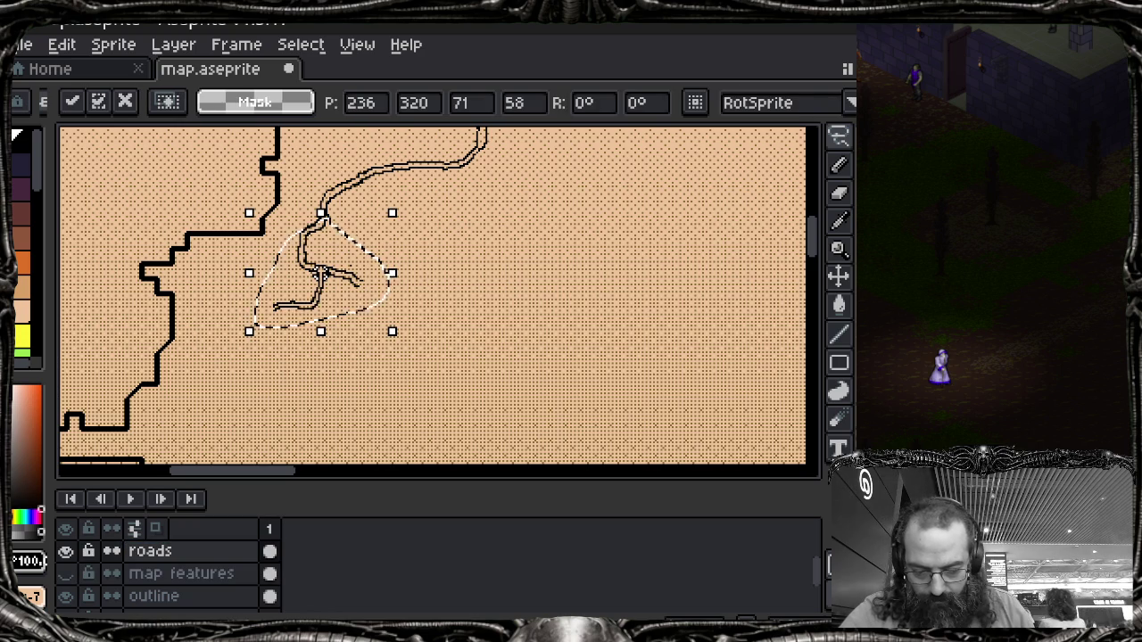
{"action": "key", "text": "ctrl+d"}
Step: Verify the moved sketch by toggling layer visibility, ending with roads shown again
{"action": "left_click", "coordinate": [65, 574]}
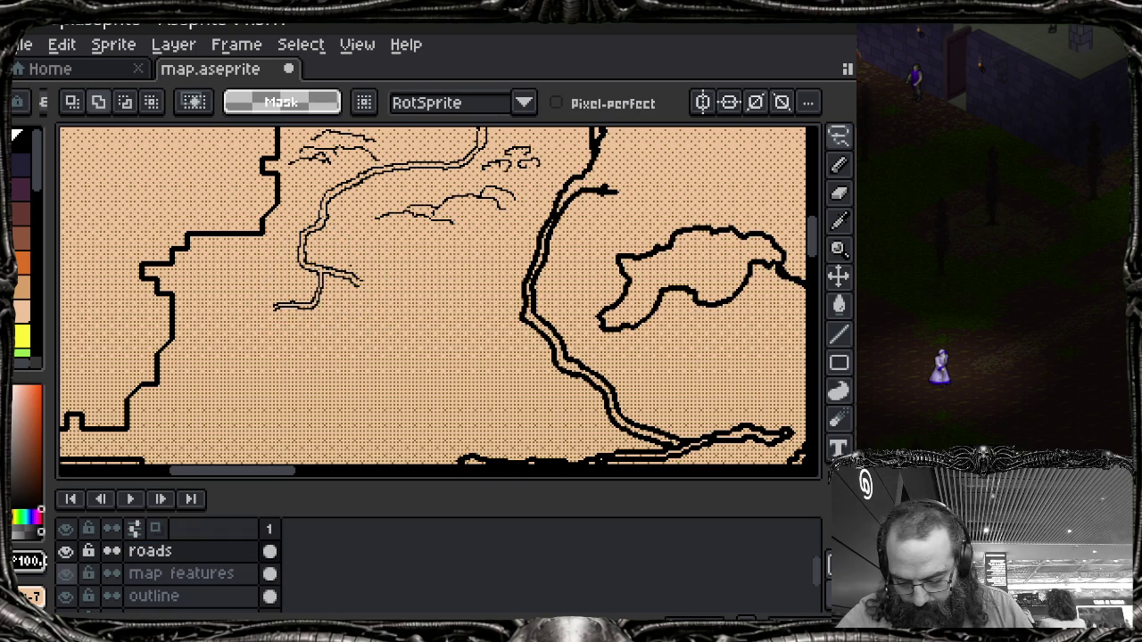
{"action": "left_click", "coordinate": [65, 552]}
{"action": "left_click", "coordinate": [65, 573]}
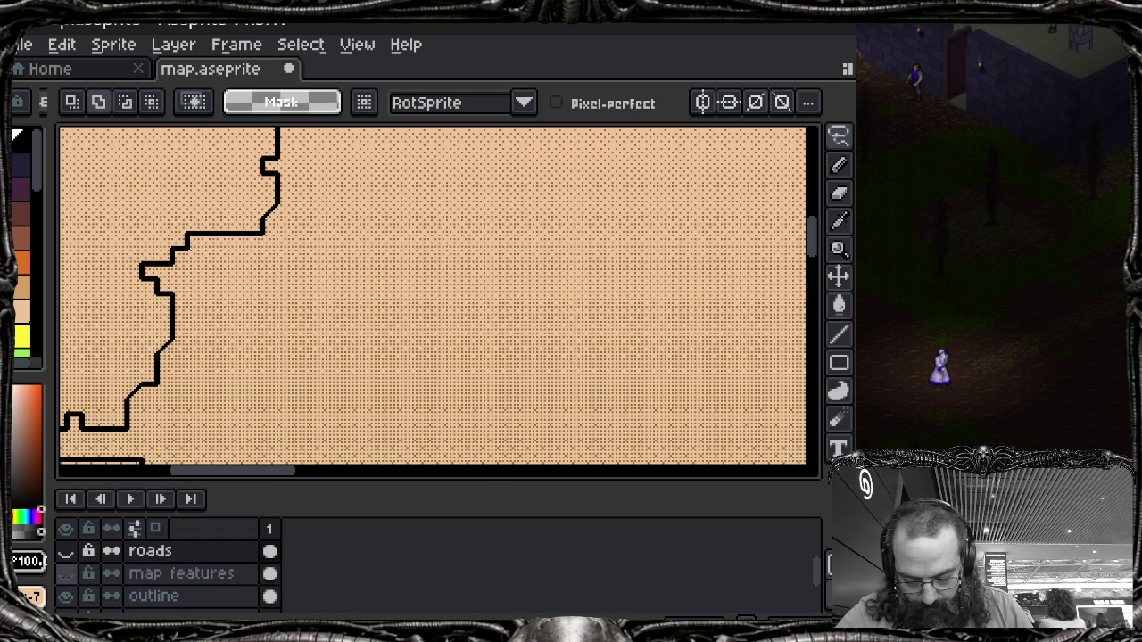
{"action": "left_click", "coordinate": [66, 552]}
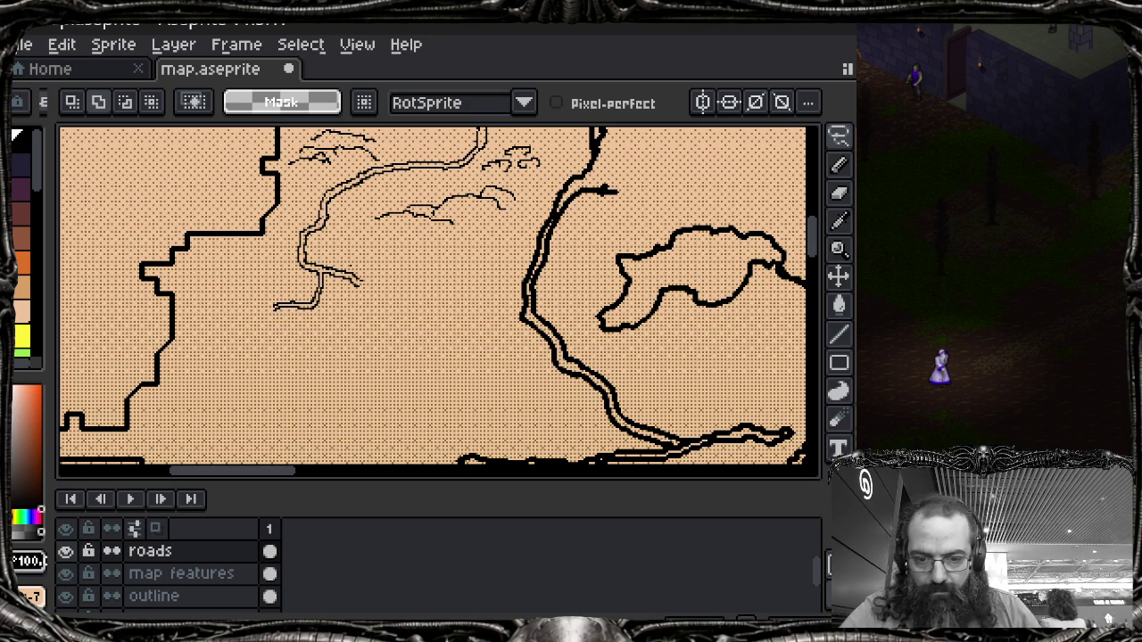
{"action": "key", "text": "shift+n"}
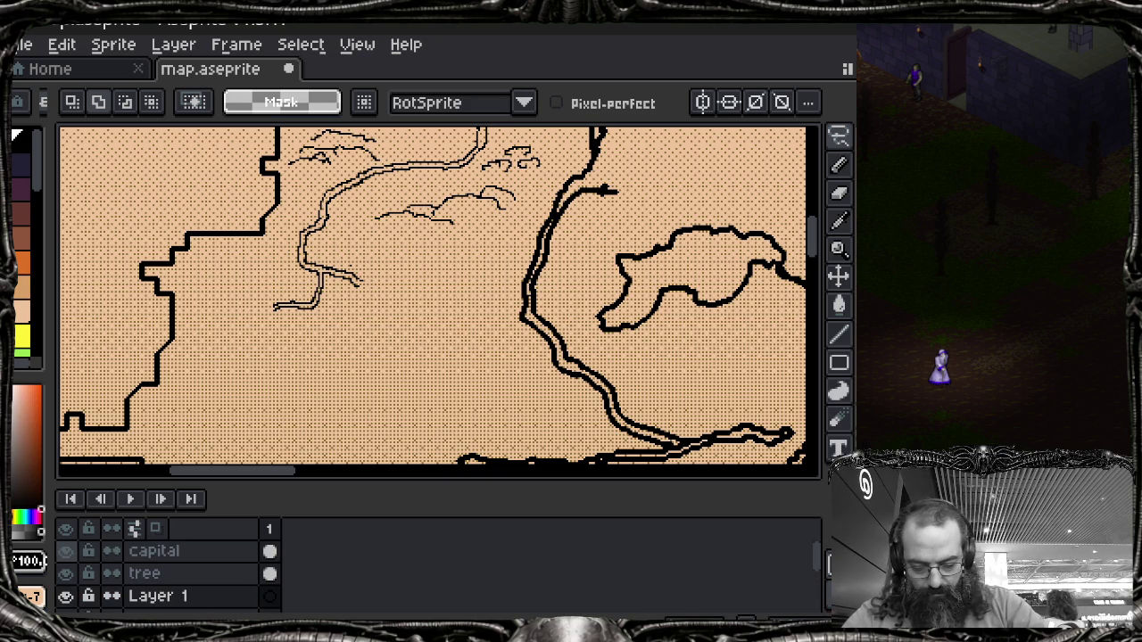
Step: Rename the new layer to 'towns' in Layer Properties
{"action": "key", "text": "shift+p"}
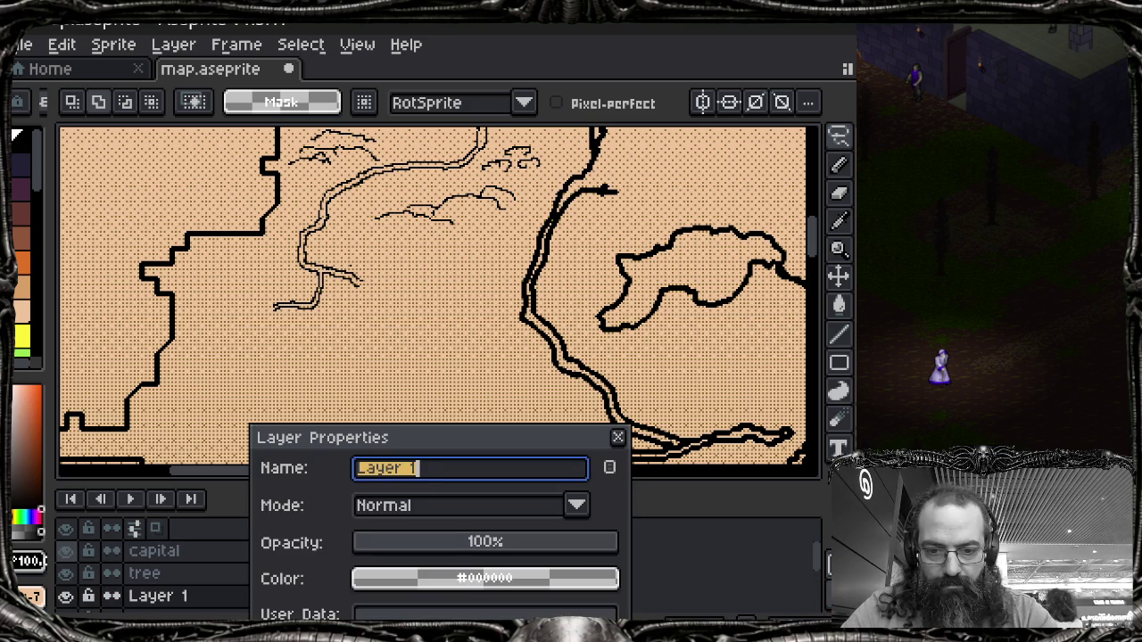
{"action": "type", "text": "towns"}
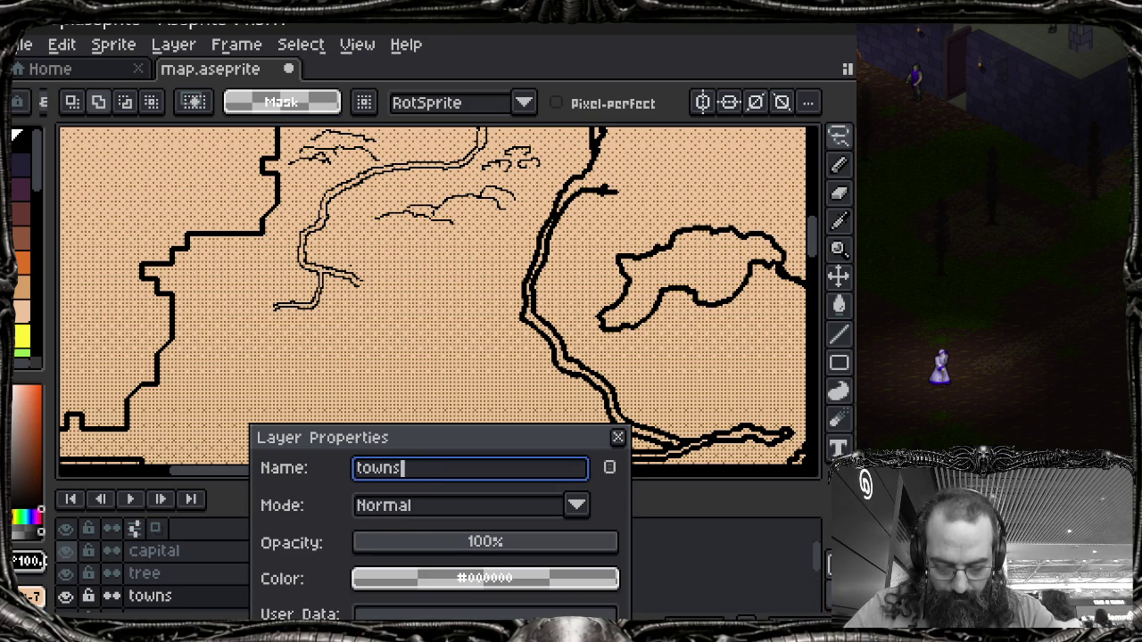
{"action": "key", "text": "Return"}
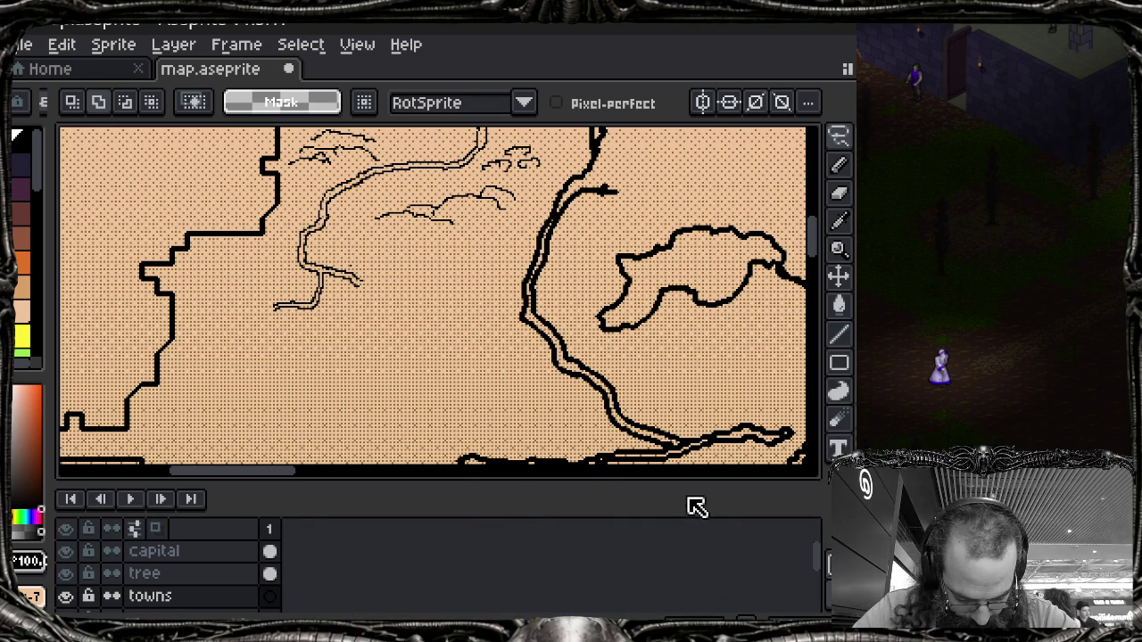
{"action": "left_click_drag", "start_coordinate": [689, 482], "coordinate": [689, 506]}
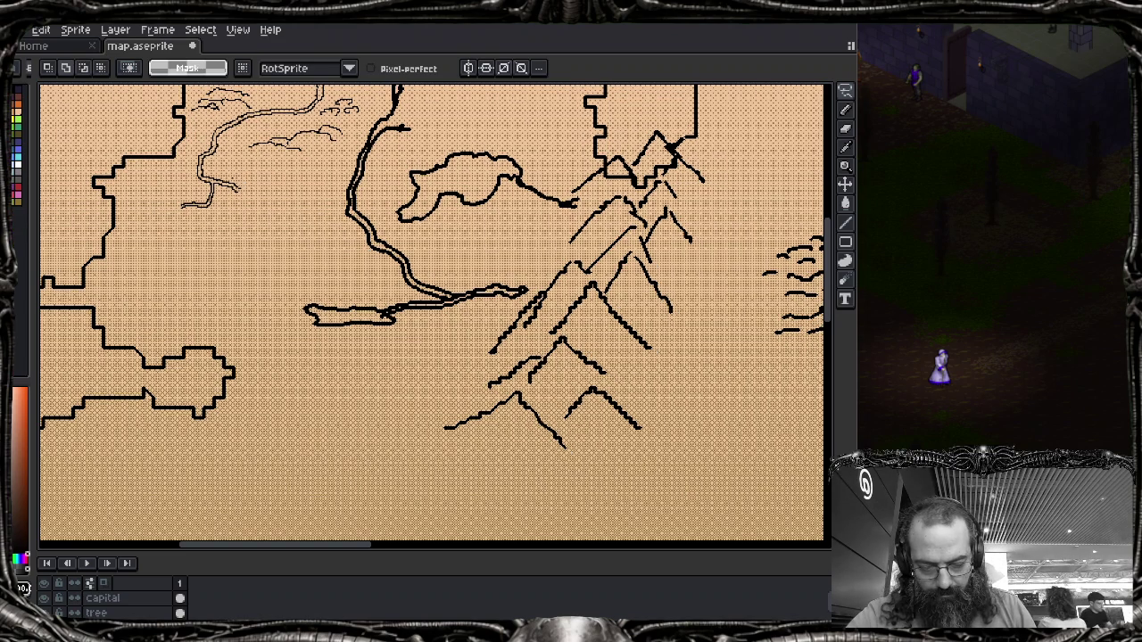
Step: Cancel a stray line across the forest and enlarge the layers panel to list all six layers
{"action": "scroll", "coordinate": [440, 247], "scroll_direction": "down", "scroll_amount": 2}
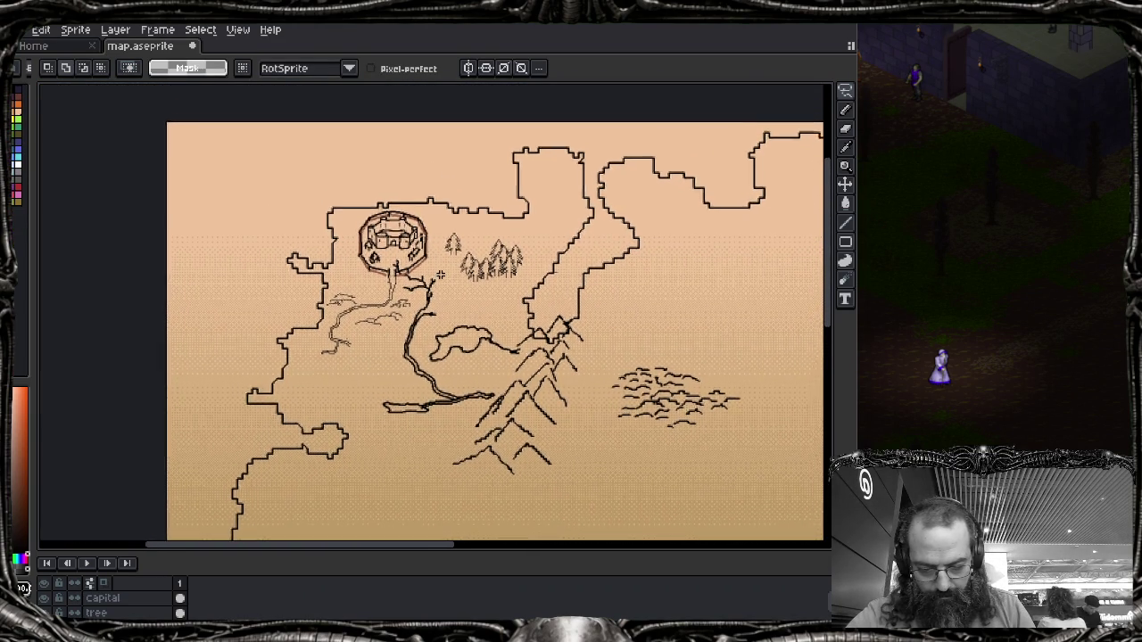
{"action": "scroll", "coordinate": [440, 246], "scroll_direction": "up", "scroll_amount": 2}
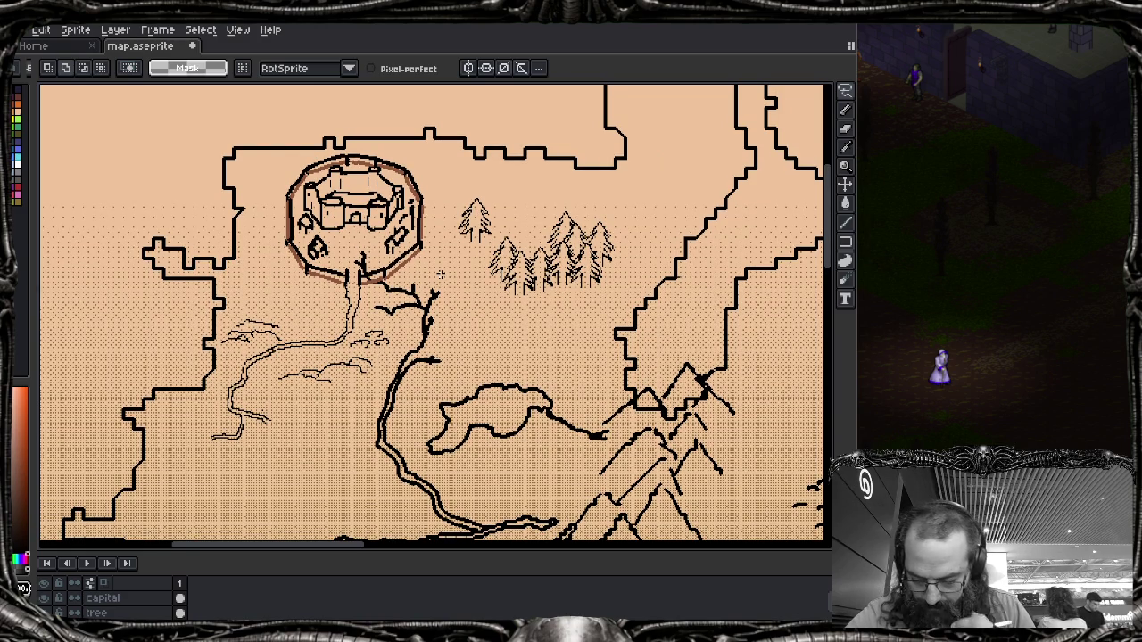
{"action": "left_click_drag", "start_coordinate": [626, 199], "coordinate": [351, 361]}
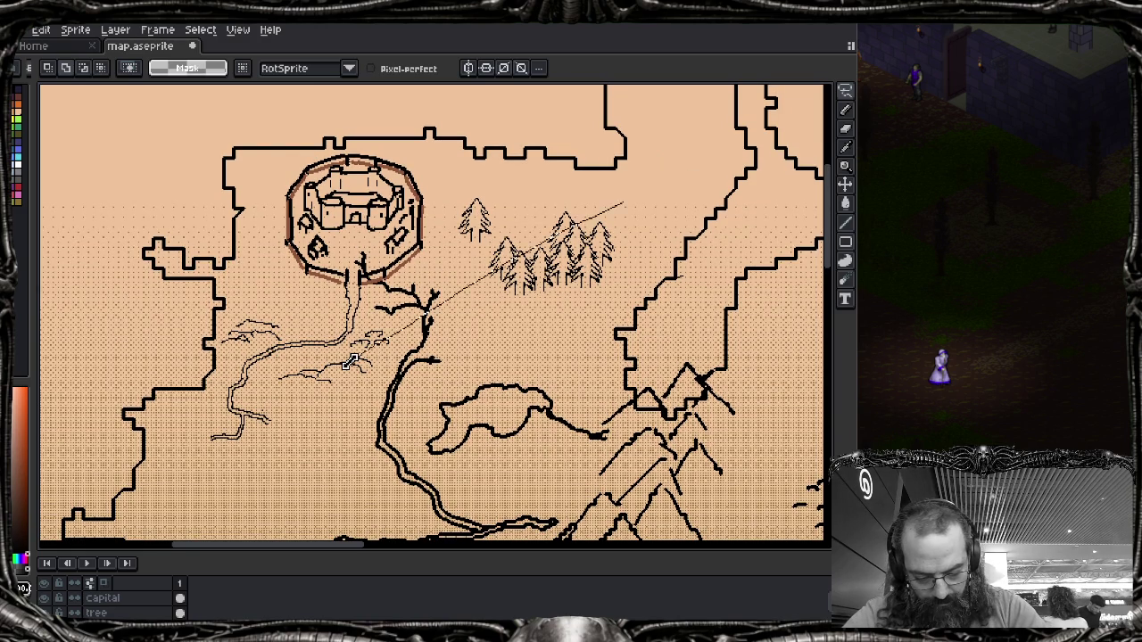
{"action": "key", "text": "Escape"}
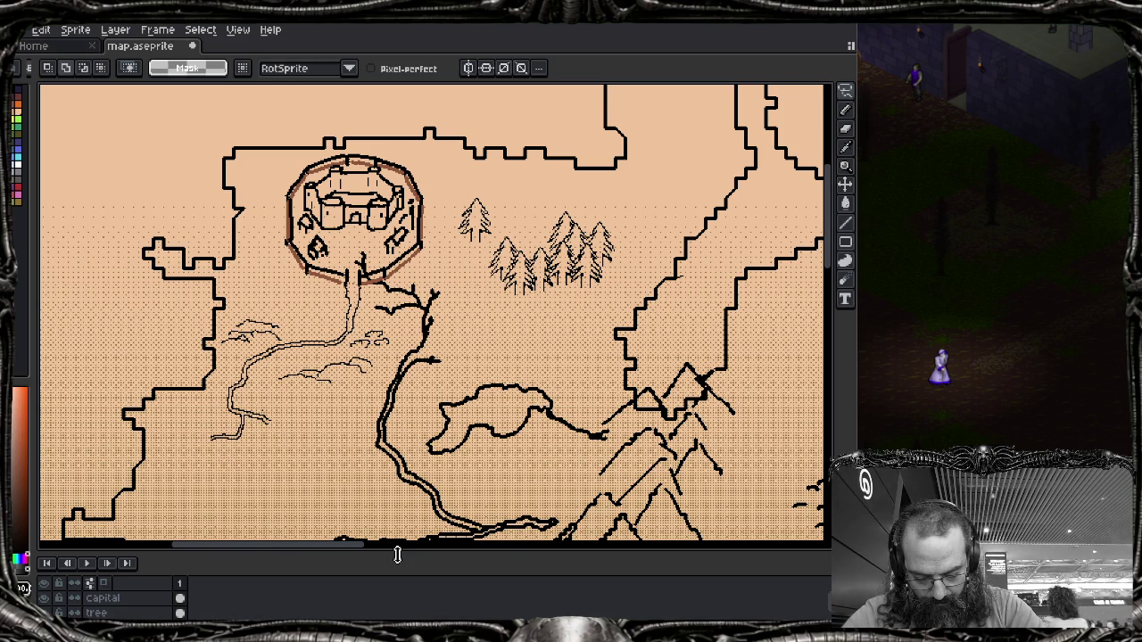
{"action": "left_click_drag", "start_coordinate": [408, 547], "coordinate": [414, 492]}
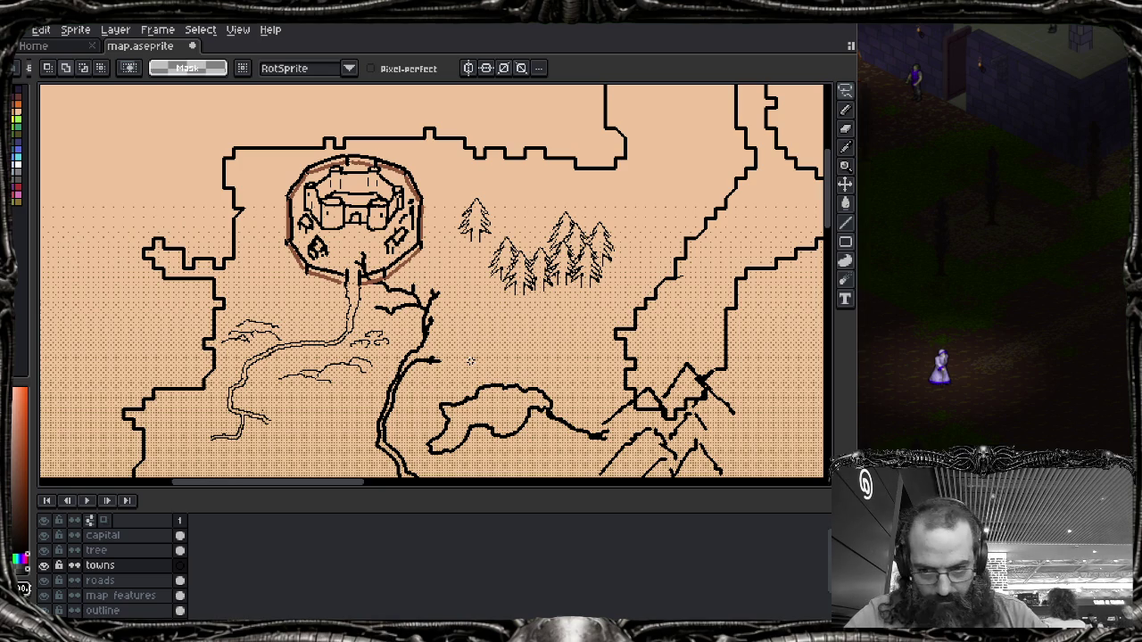
Step: Hide the tree layer and lasso-select the pine forest east of the castle
{"action": "left_click", "coordinate": [43, 595]}
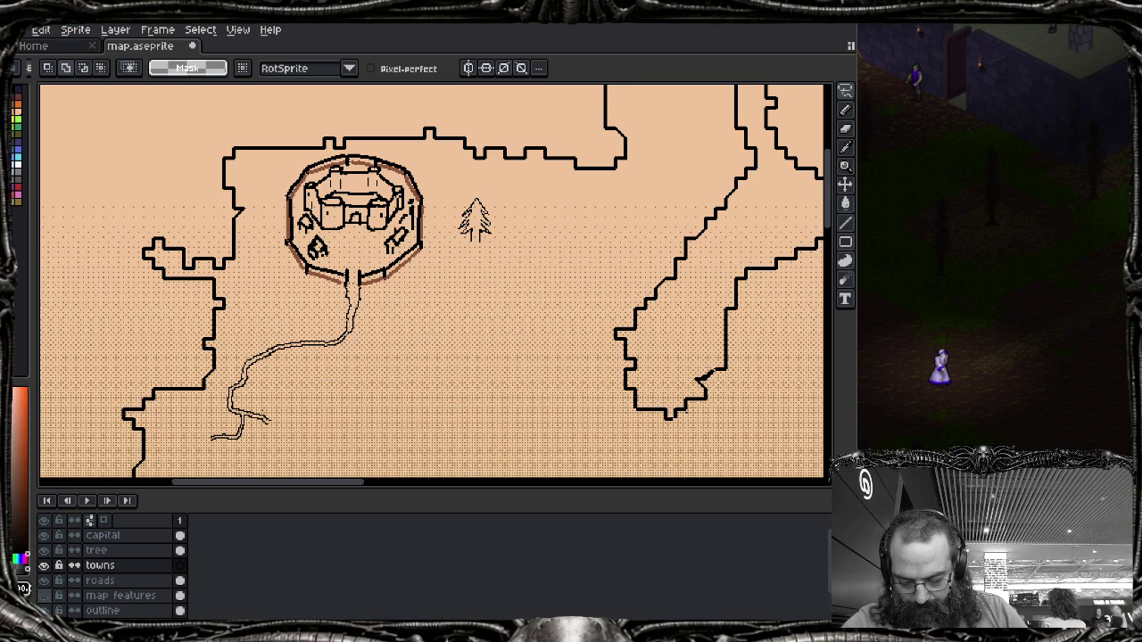
{"action": "left_click", "coordinate": [43, 595]}
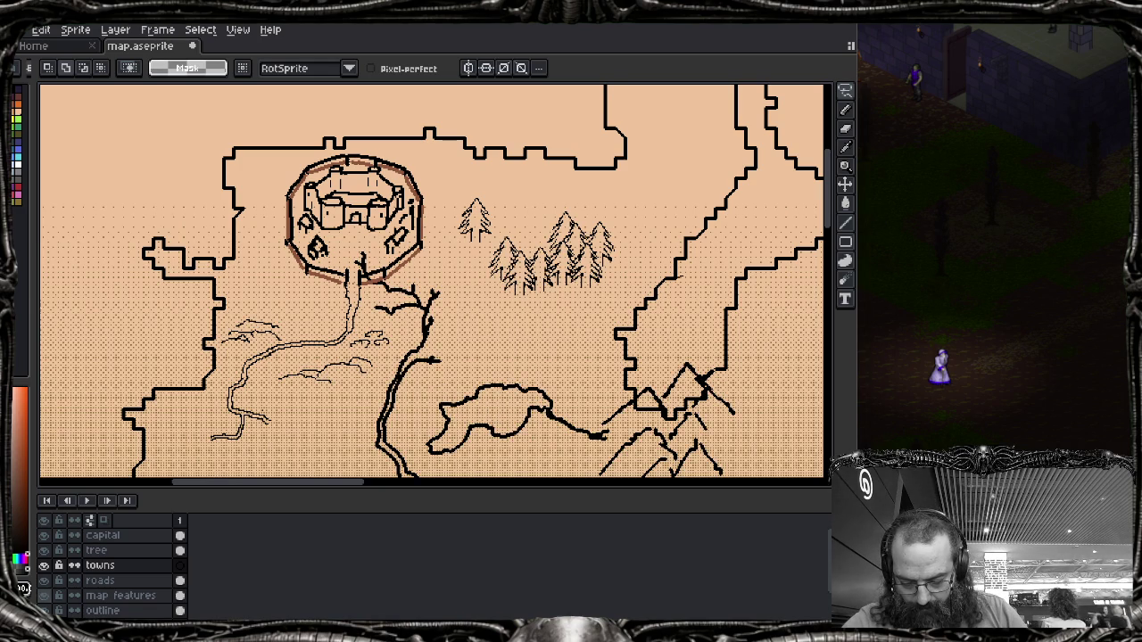
{"action": "left_click", "coordinate": [44, 551]}
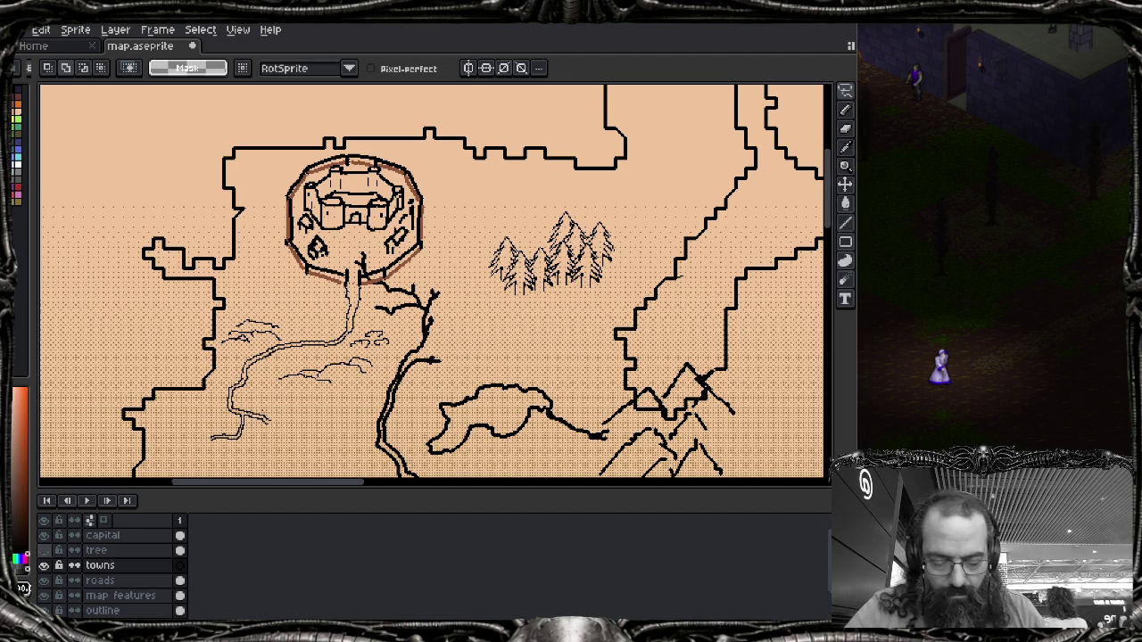
{"action": "mouse_move", "coordinate": [544, 230]}
{"action": "left_mouse_down"}
{"action": "mouse_move", "coordinate": [494, 299]}
{"action": "mouse_move", "coordinate": [535, 308]}
{"action": "mouse_move", "coordinate": [602, 290]}
{"action": "mouse_move", "coordinate": [618, 228]}
{"action": "mouse_move", "coordinate": [566, 211]}
{"action": "left_mouse_up"}
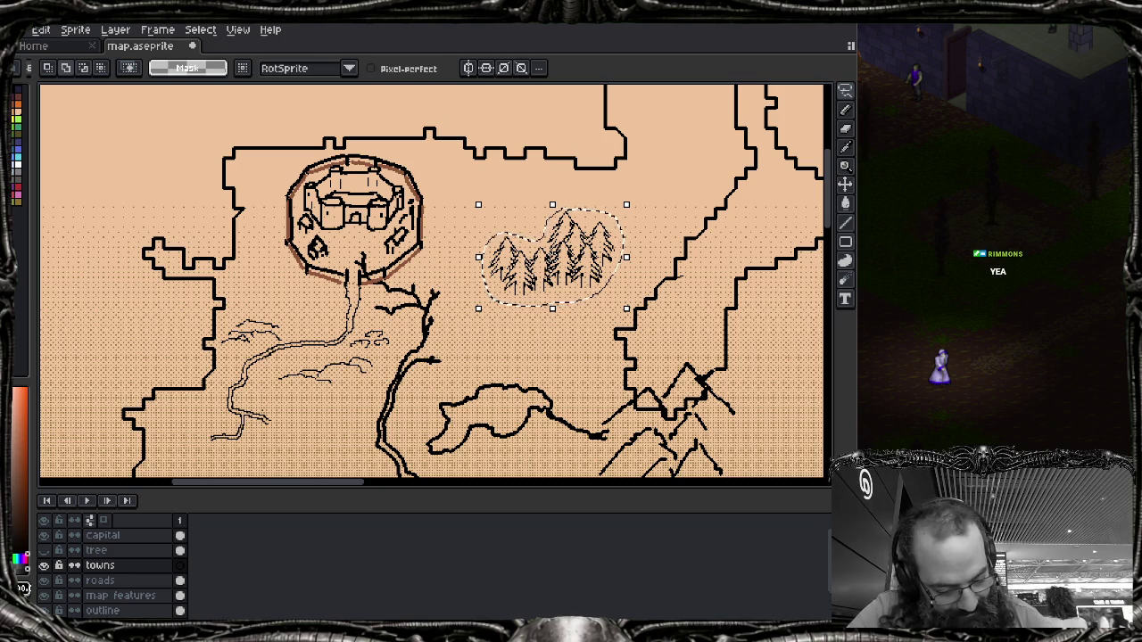
Step: Switch to the Gradient tool, widen the palette and pick the green swatch
{"action": "key", "text": "g"}
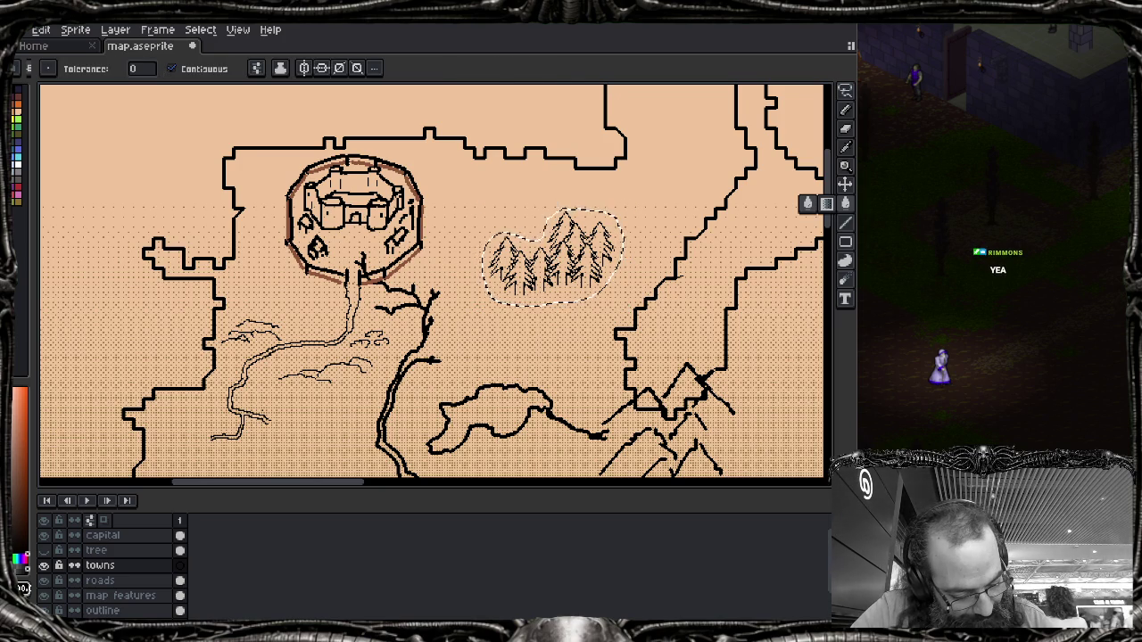
{"action": "key", "text": "shift+g"}
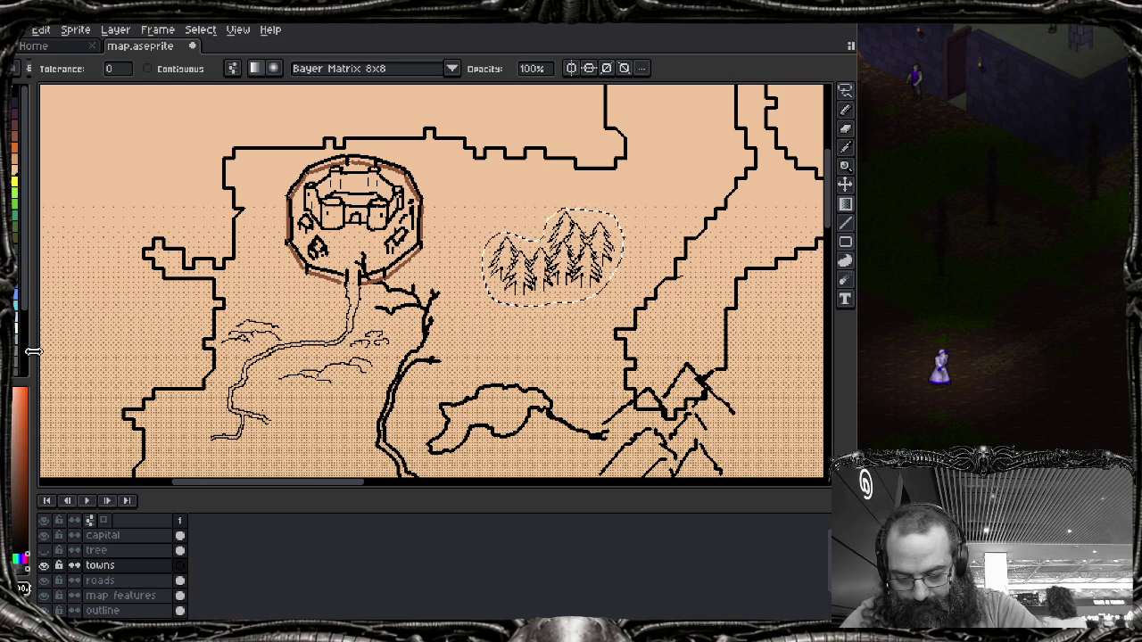
{"action": "left_click_drag", "start_coordinate": [32, 351], "coordinate": [52, 355]}
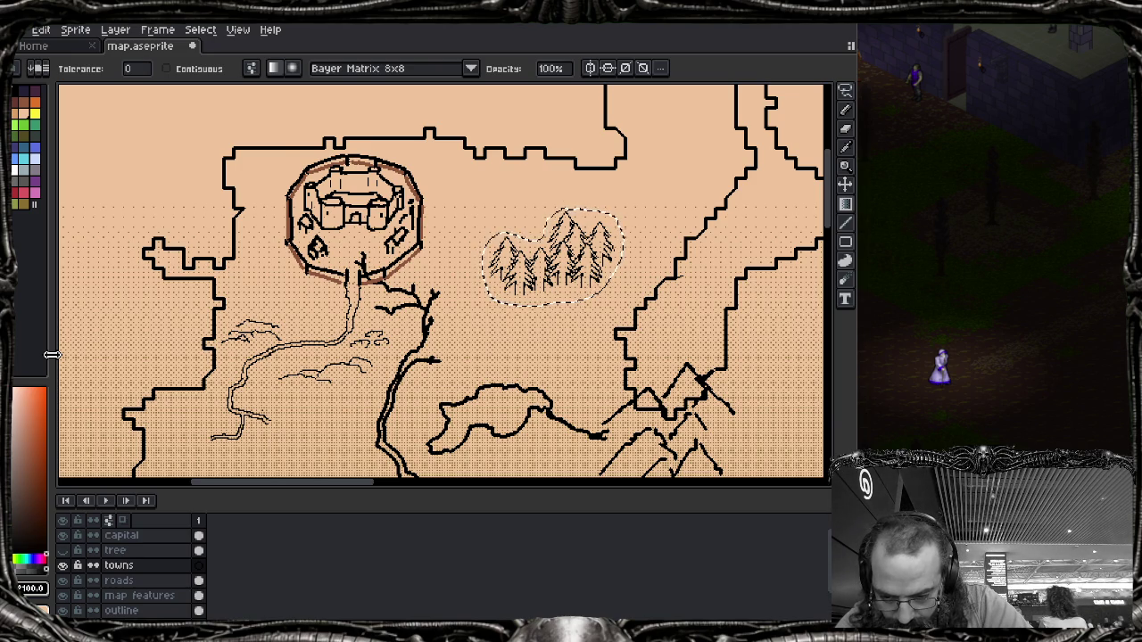
{"action": "left_click", "coordinate": [16, 101]}
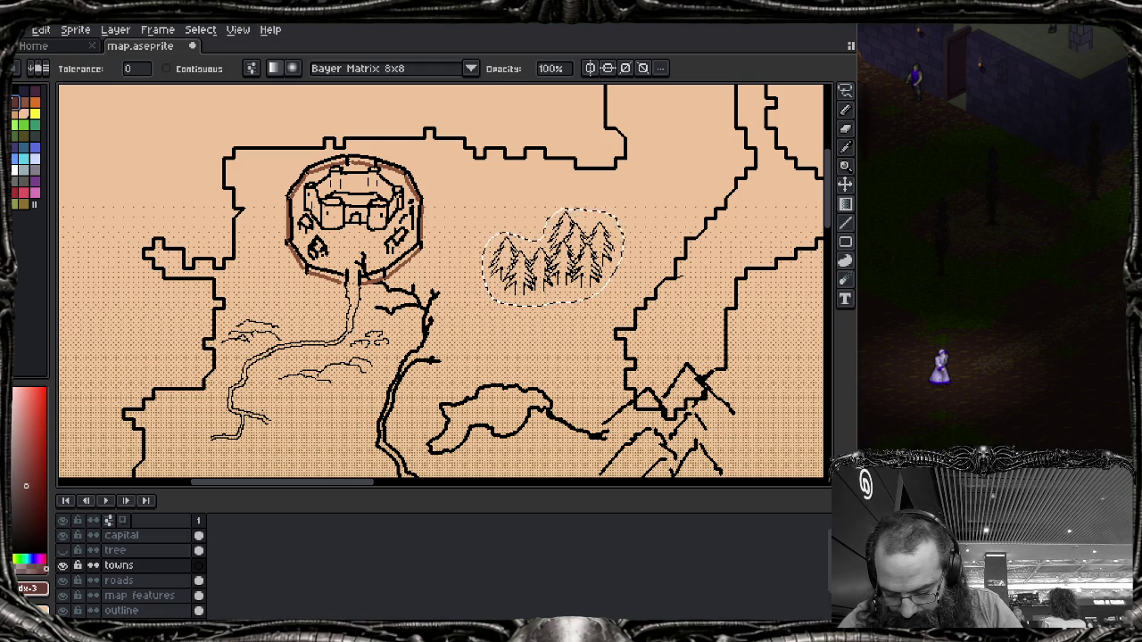
{"action": "left_click", "coordinate": [27, 610]}
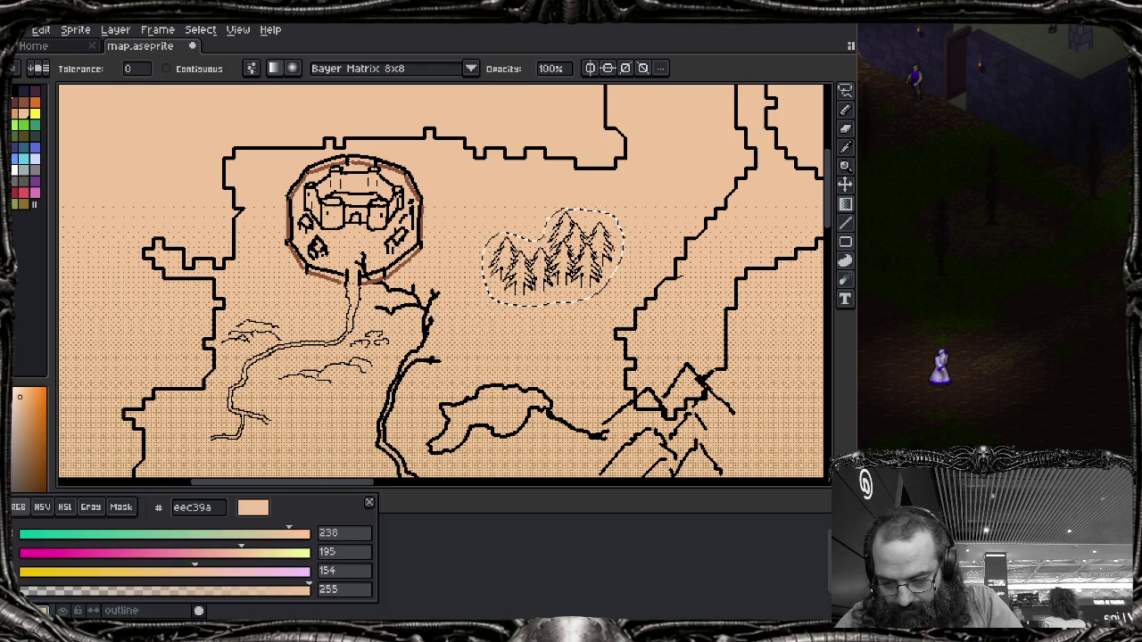
{"action": "left_click", "coordinate": [15, 133]}
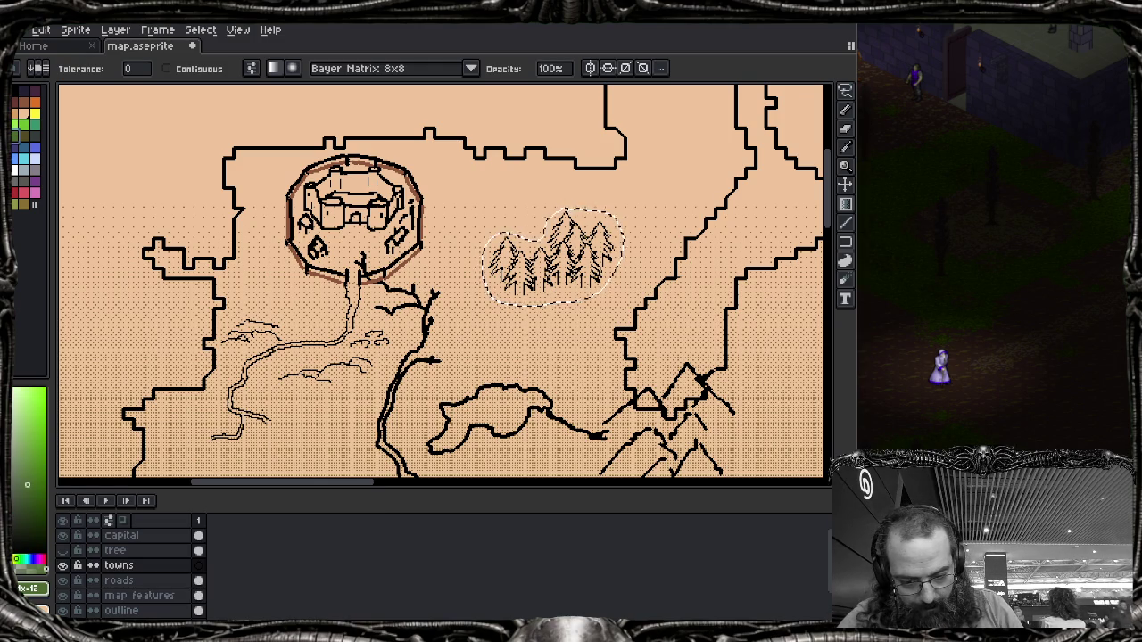
Step: Test and undo a green forest fill, keep Bayer Matrix 8x8 dithering, and hide the towns layer
{"action": "left_click", "coordinate": [549, 267]}
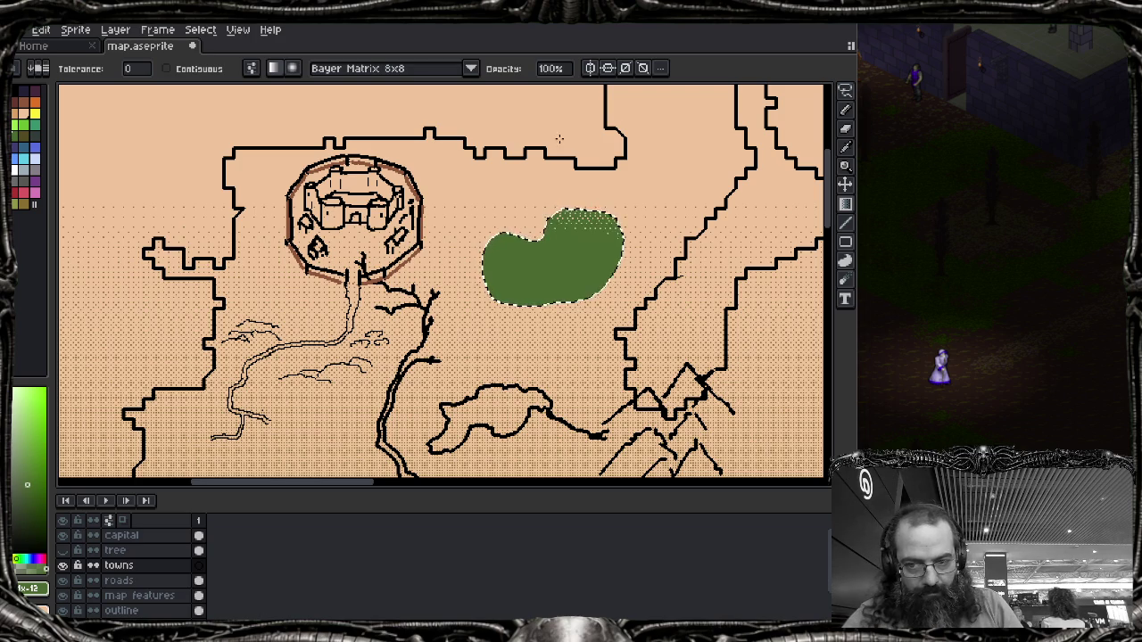
{"action": "key", "text": "ctrl+z"}
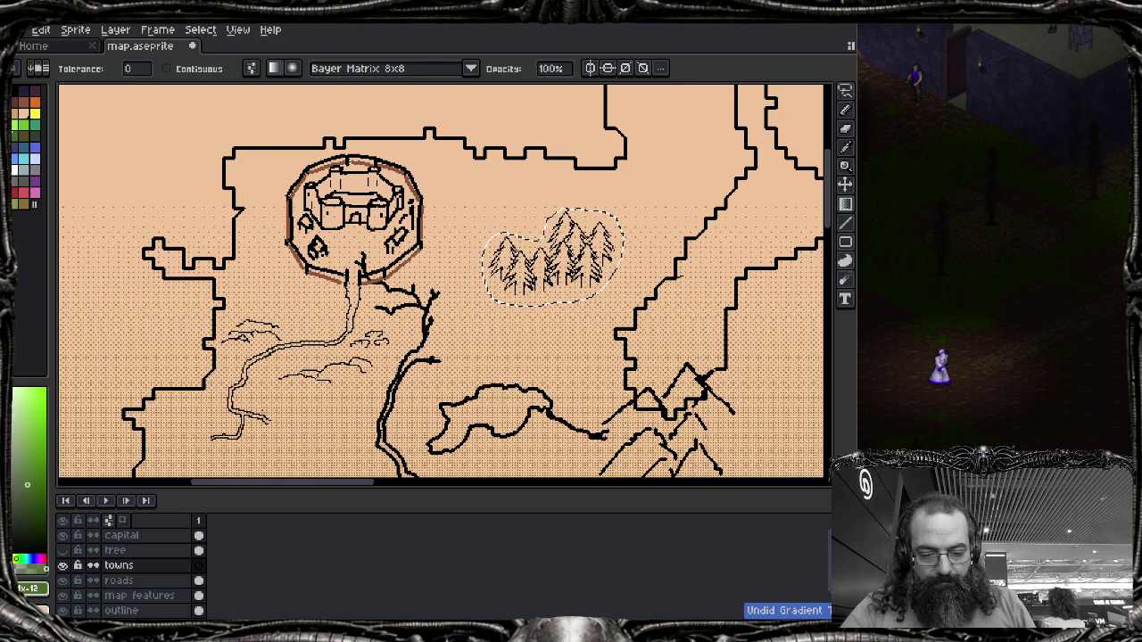
{"action": "left_click", "coordinate": [470, 68]}
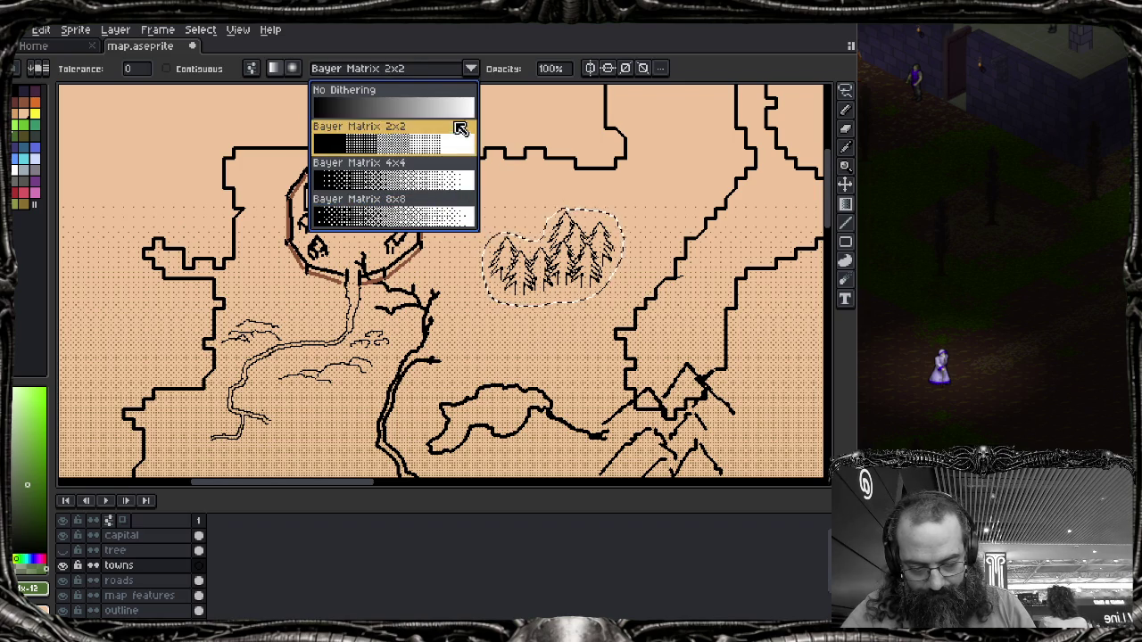
{"action": "left_click", "coordinate": [451, 214]}
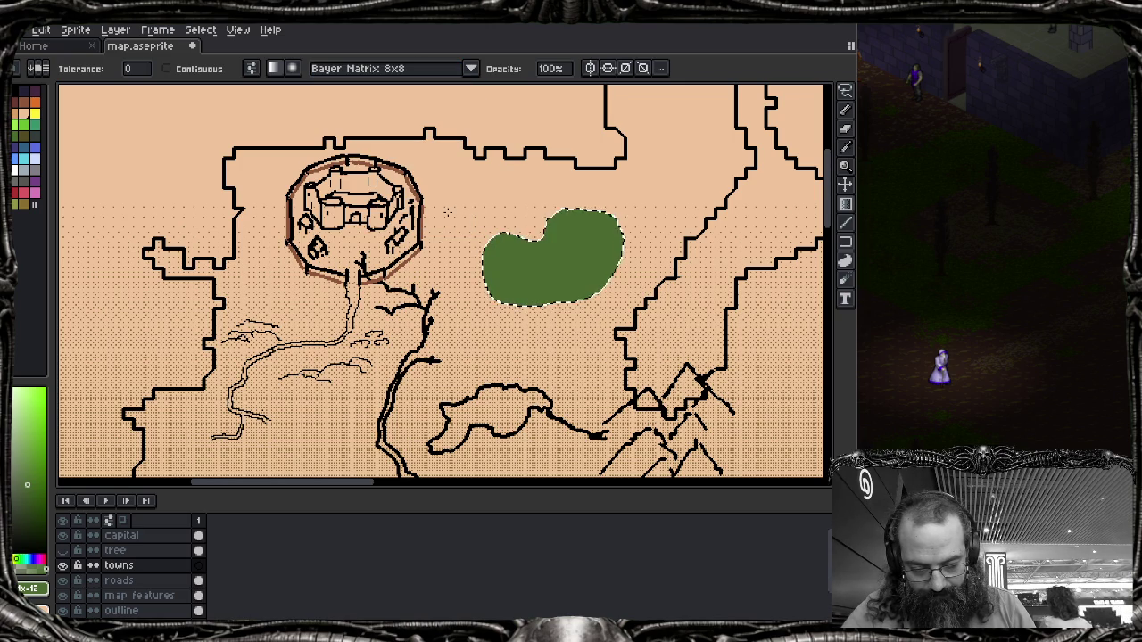
{"action": "key", "text": "ctrl+z"}
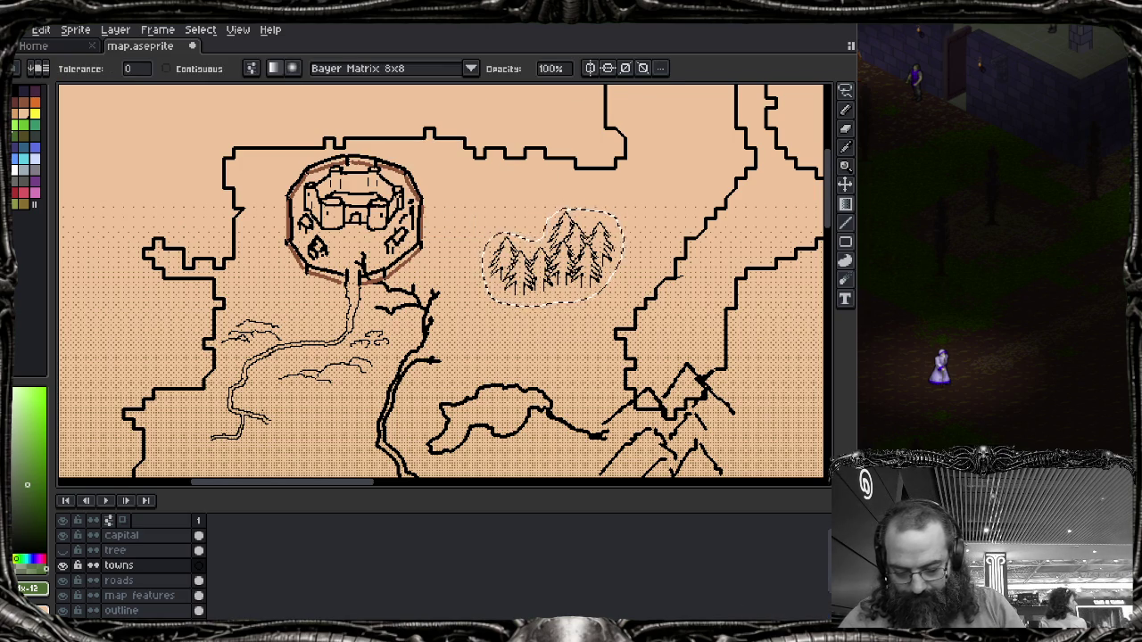
{"action": "left_click", "coordinate": [62, 565]}
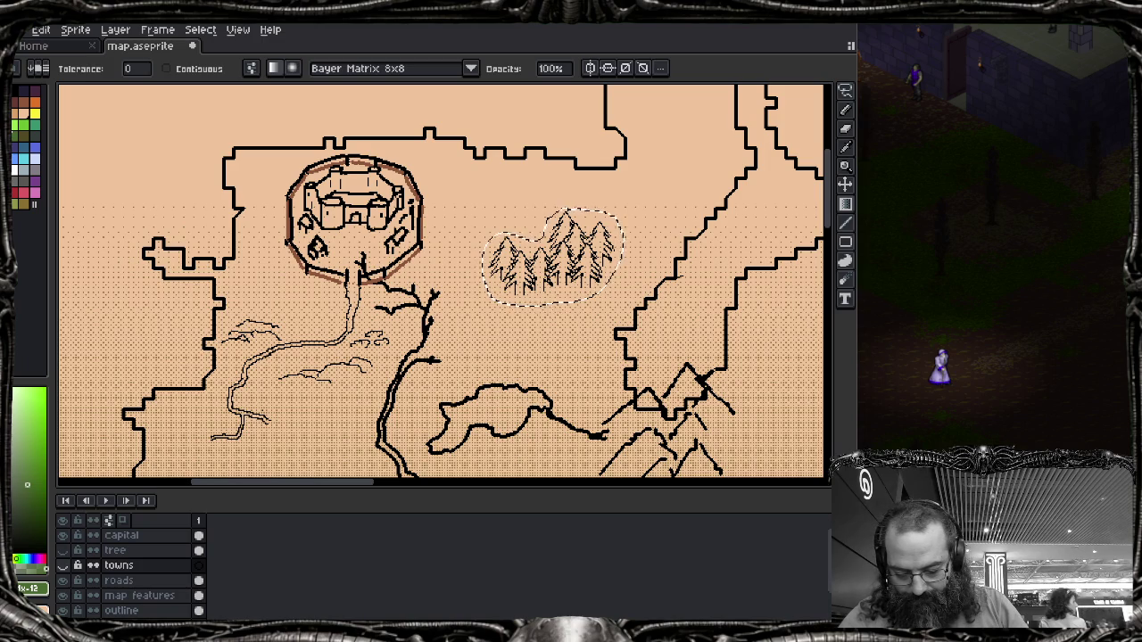
Step: Add a new layer above map features named 'map featues OVERLAY'
{"action": "left_click", "coordinate": [139, 595]}
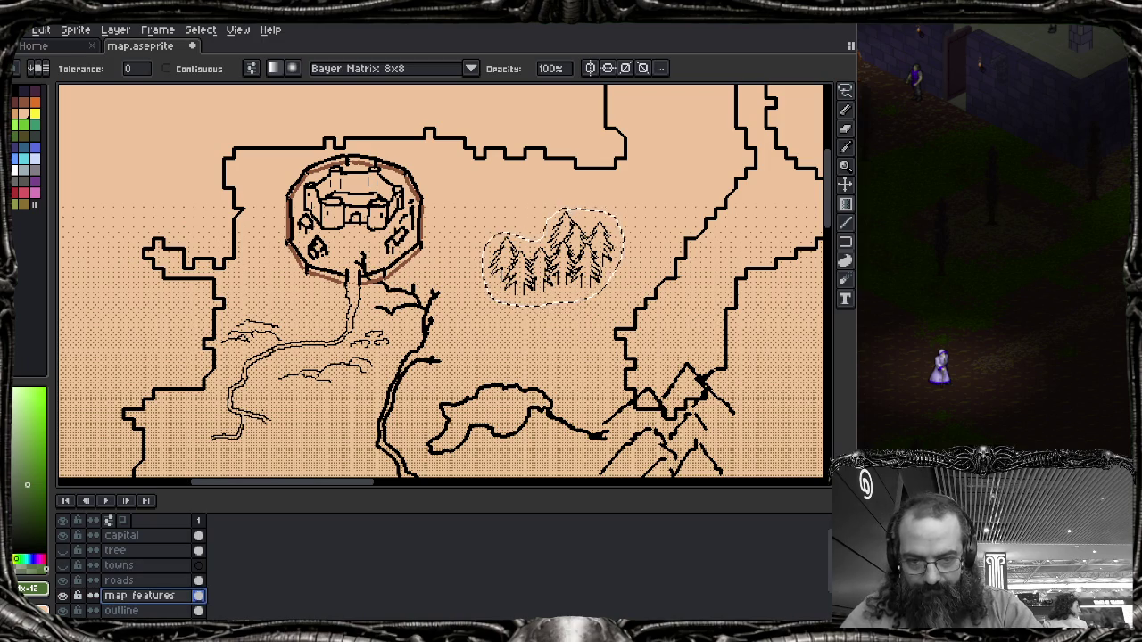
{"action": "key", "text": "shift+n"}
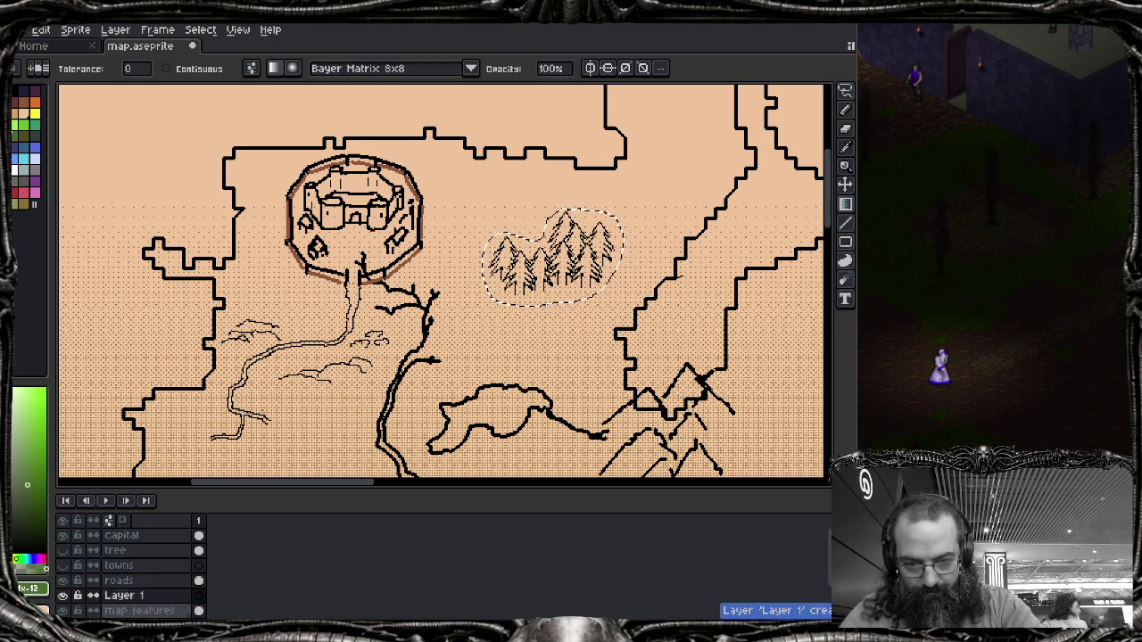
{"action": "key", "text": "shift+p"}
{"action": "type", "text": "map featues OV"}
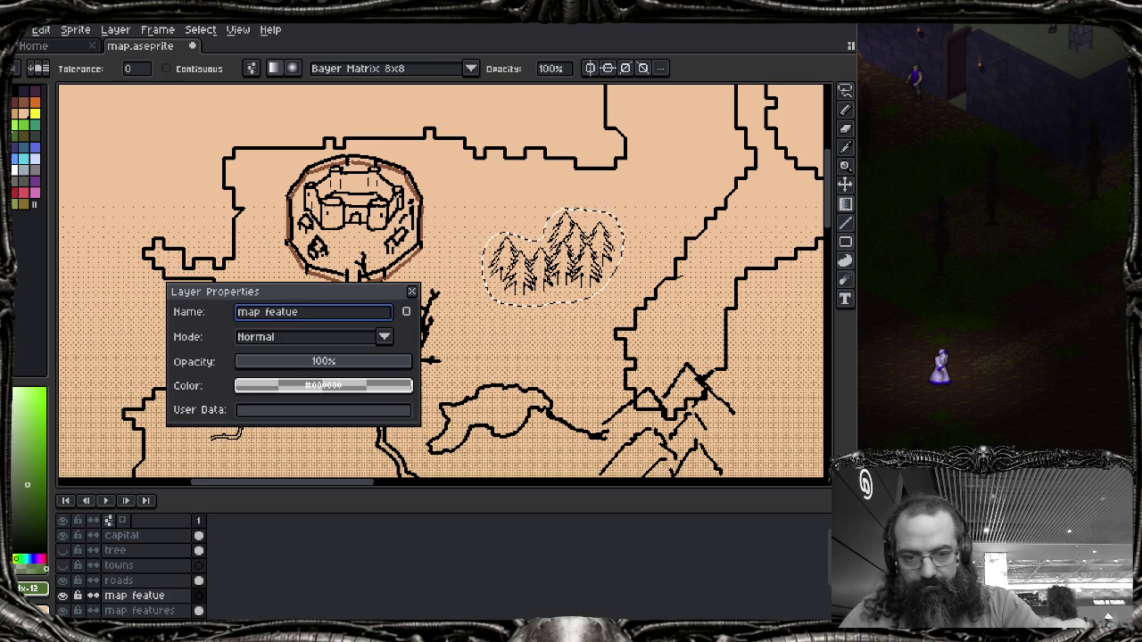
{"action": "type", "text": "ERLAY"}
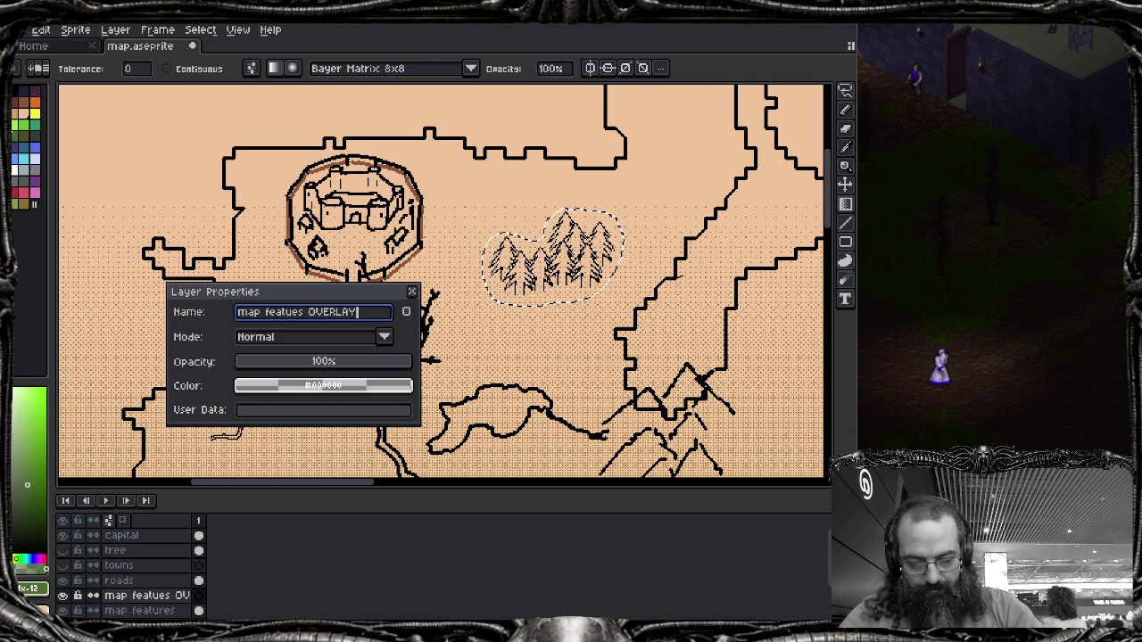
{"action": "key", "text": "Return"}
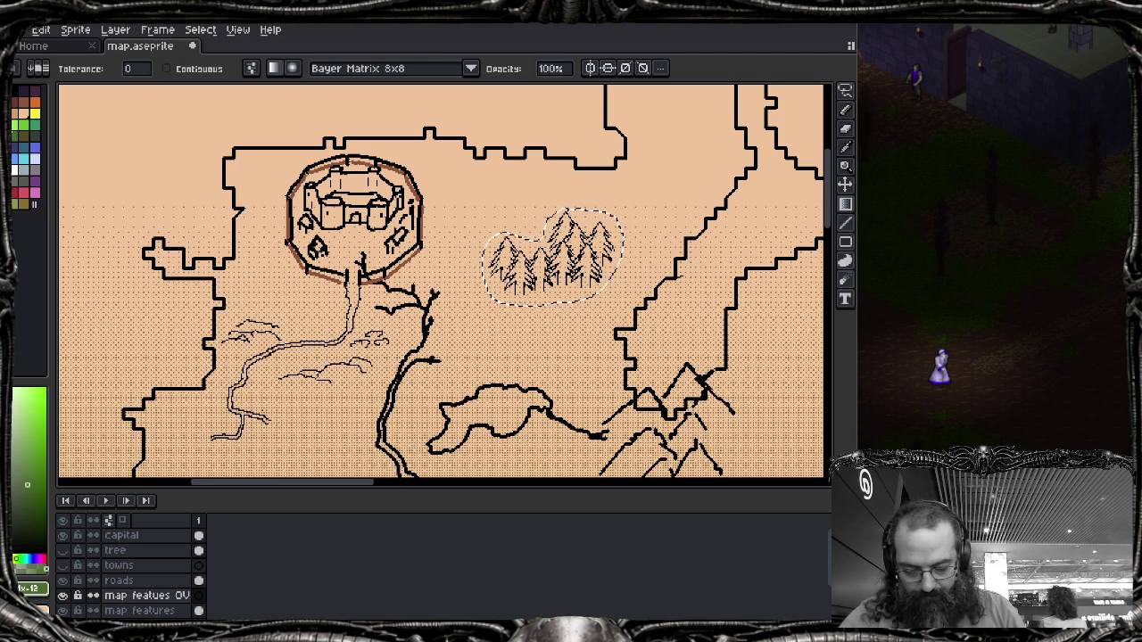
Step: Try a gradient fill over the forest, undo it, then redo it from the Edit menu
{"action": "key", "text": "Delete"}
{"action": "left_click_drag", "start_coordinate": [553, 214], "coordinate": [553, 299]}
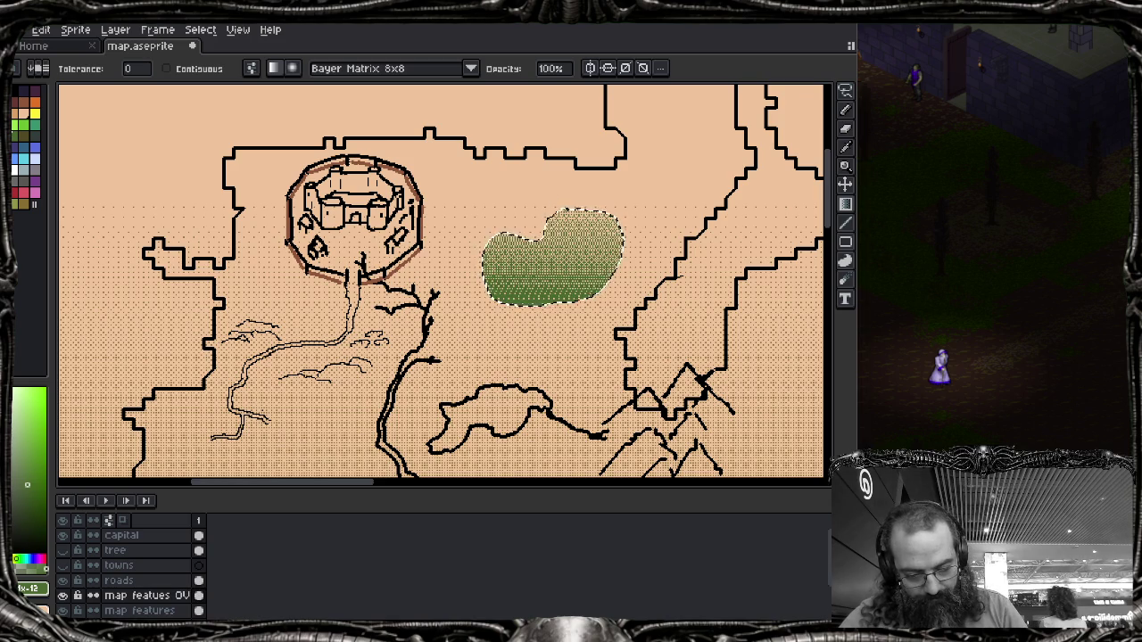
{"action": "key", "text": "ctrl+z"}
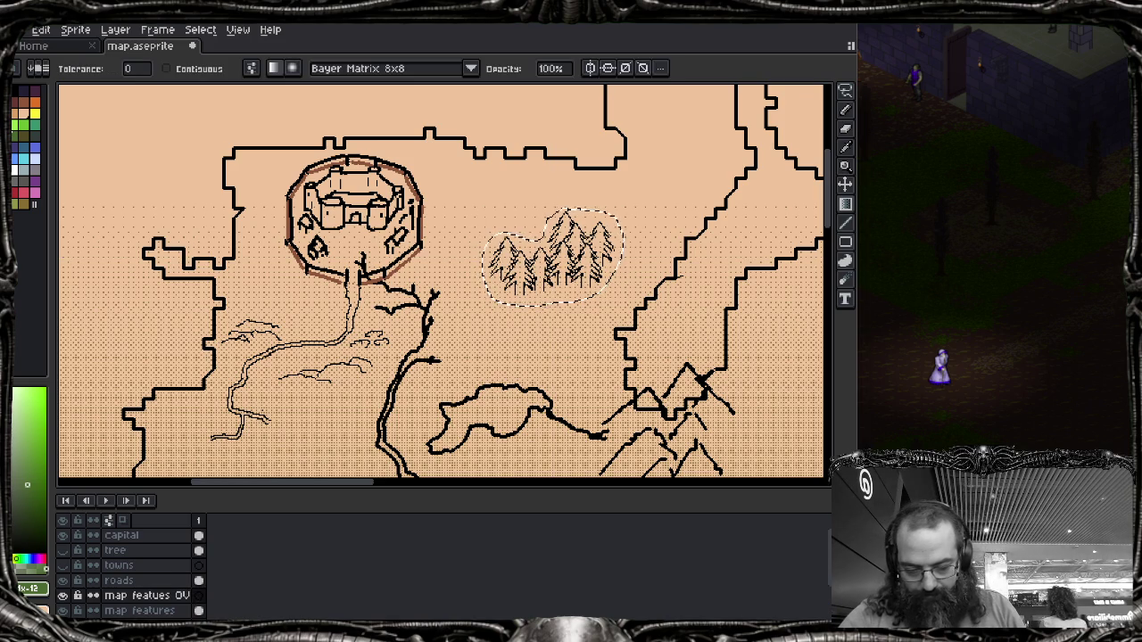
{"action": "left_click", "coordinate": [22, 607]}
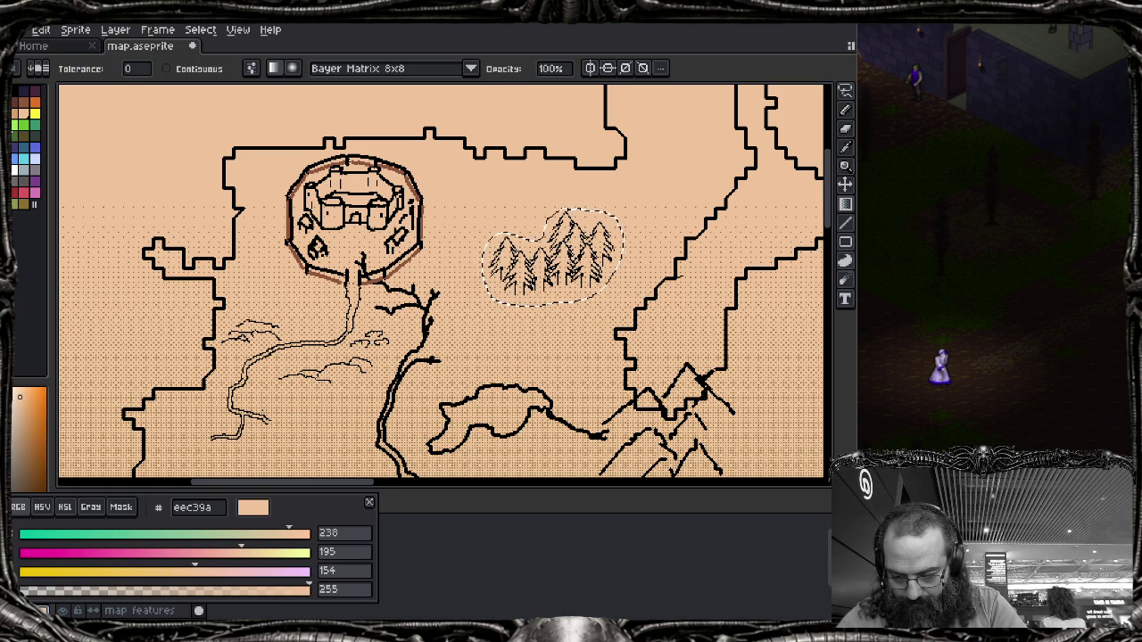
{"action": "left_click", "coordinate": [16, 104]}
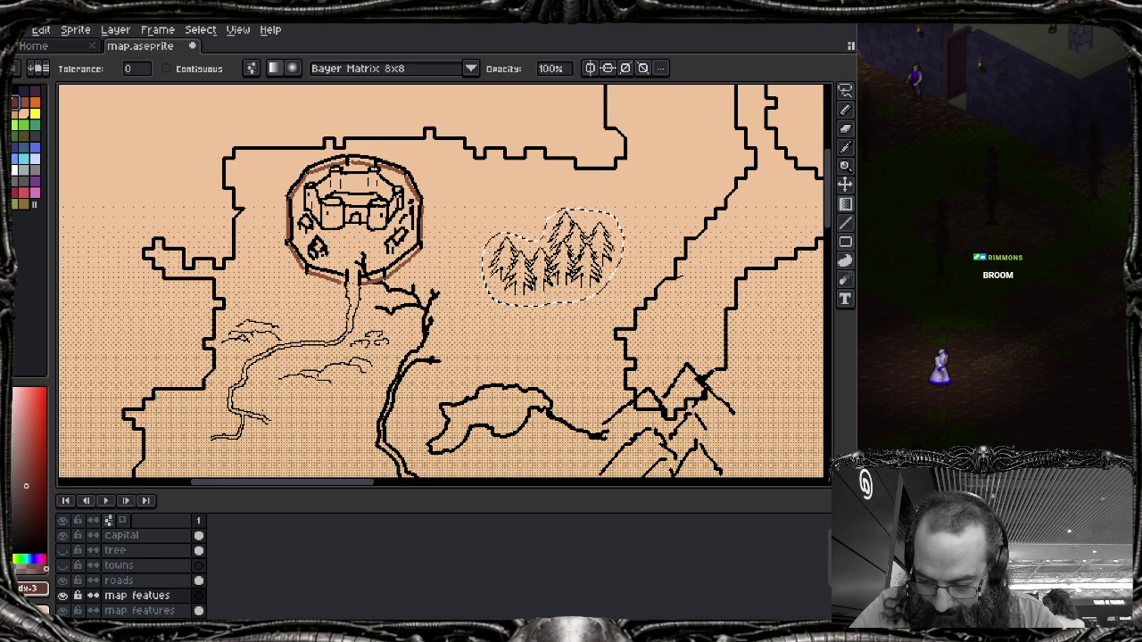
{"action": "left_click", "coordinate": [40, 30]}
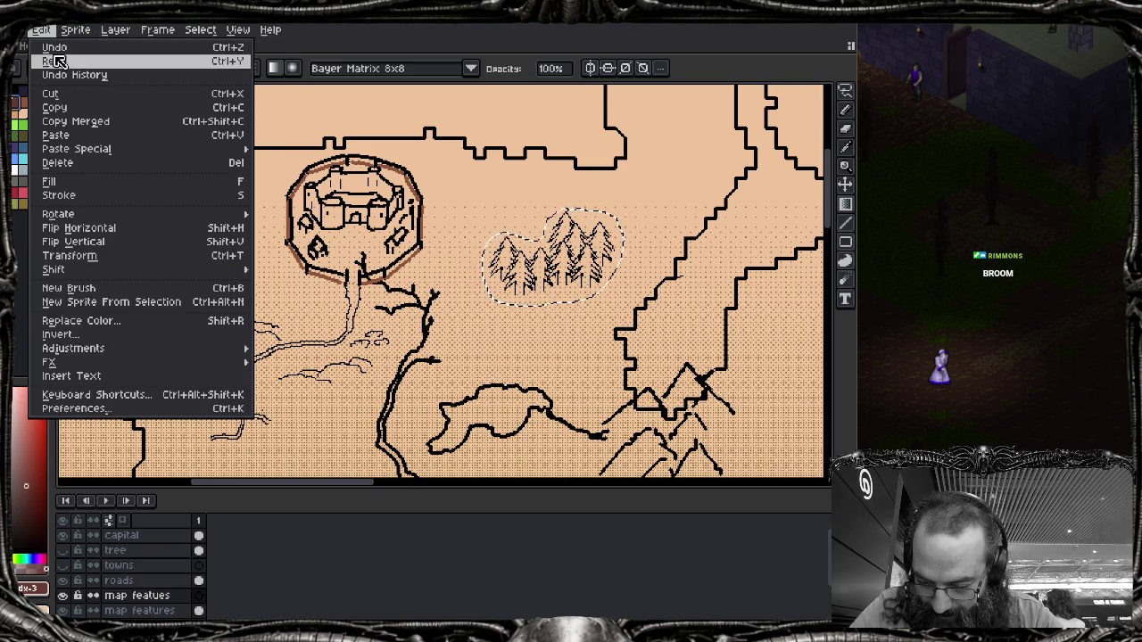
{"action": "left_click", "coordinate": [55, 61]}
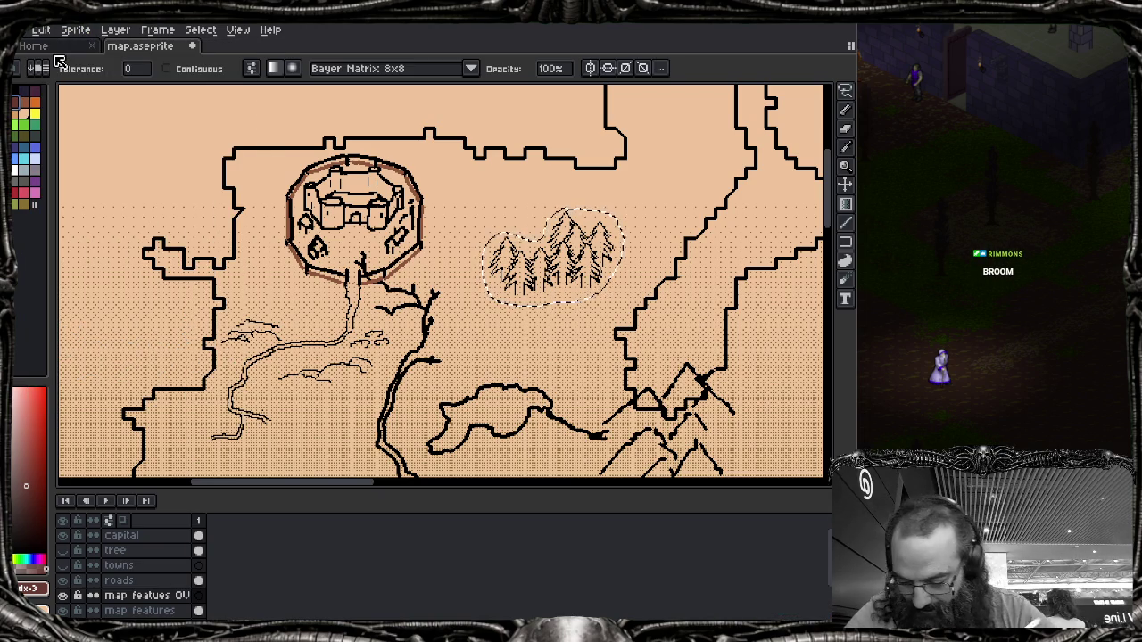
Step: Inspect the colour in HSL, try blue swatches, and settle on a colour for the forest
{"action": "left_click", "coordinate": [30, 602]}
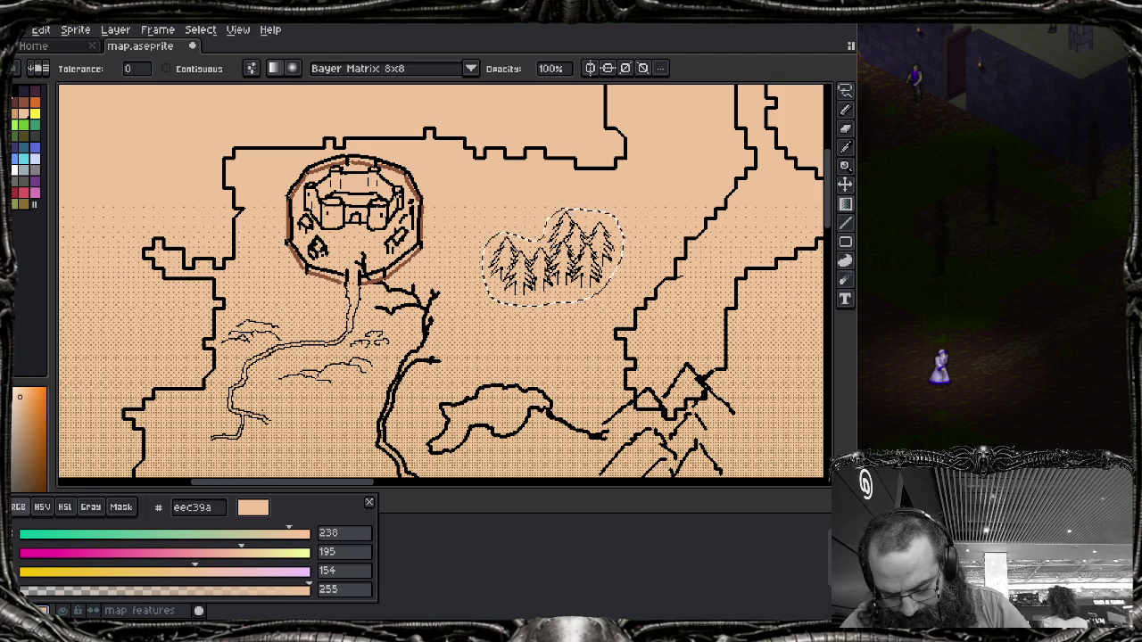
{"action": "left_click", "coordinate": [121, 507]}
{"action": "left_click", "coordinate": [64, 507]}
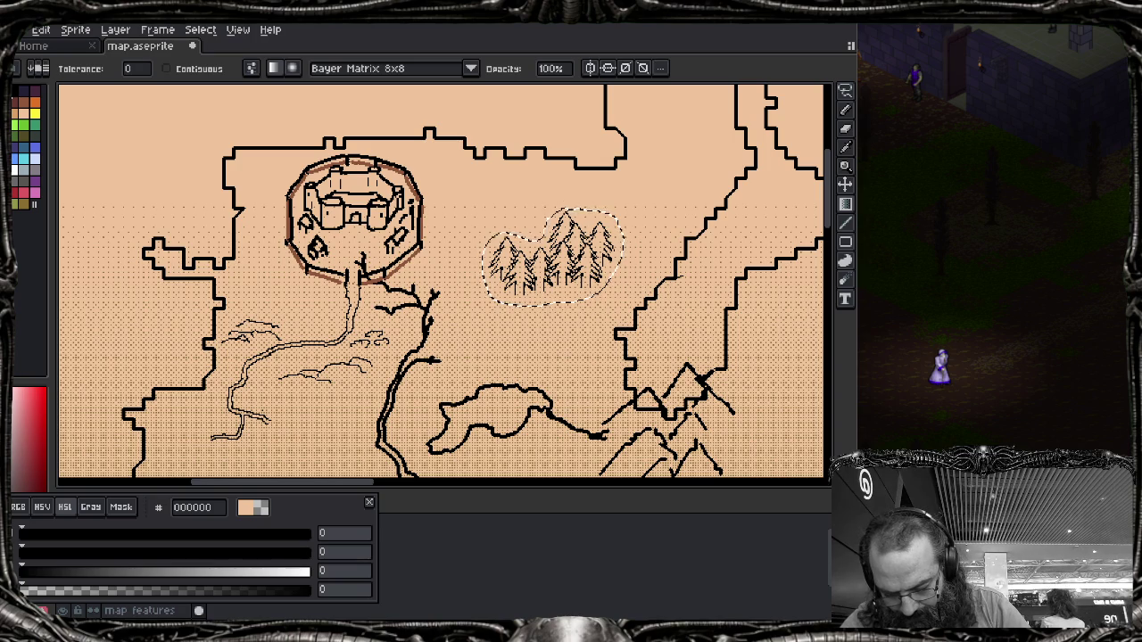
{"action": "left_click", "coordinate": [23, 138]}
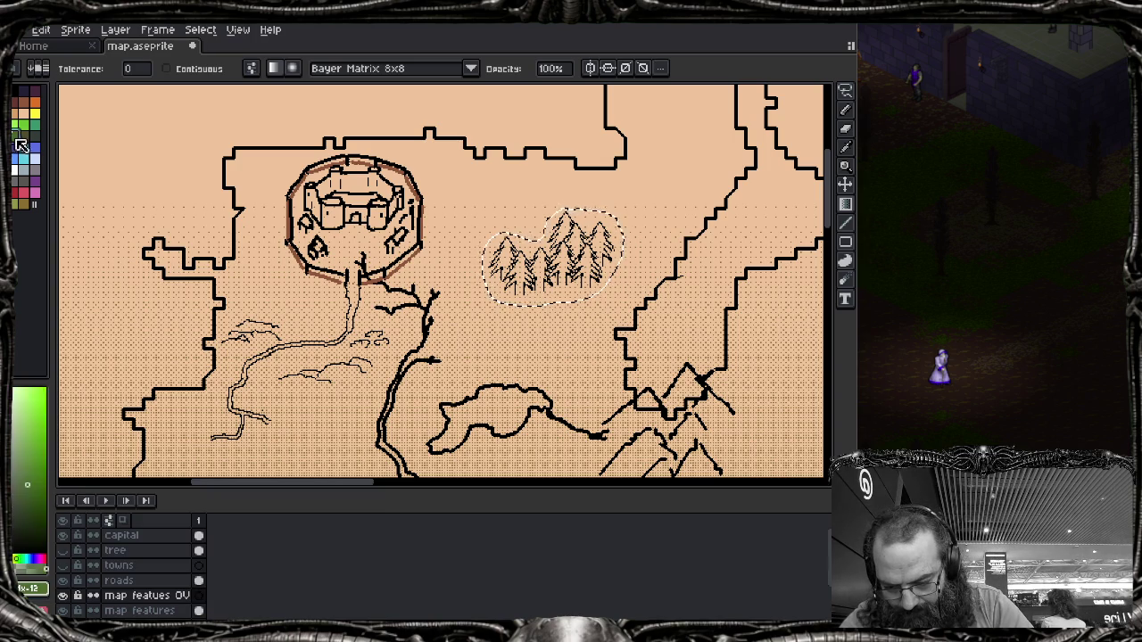
{"action": "left_click", "coordinate": [28, 160]}
{"action": "left_click", "coordinate": [15, 134]}
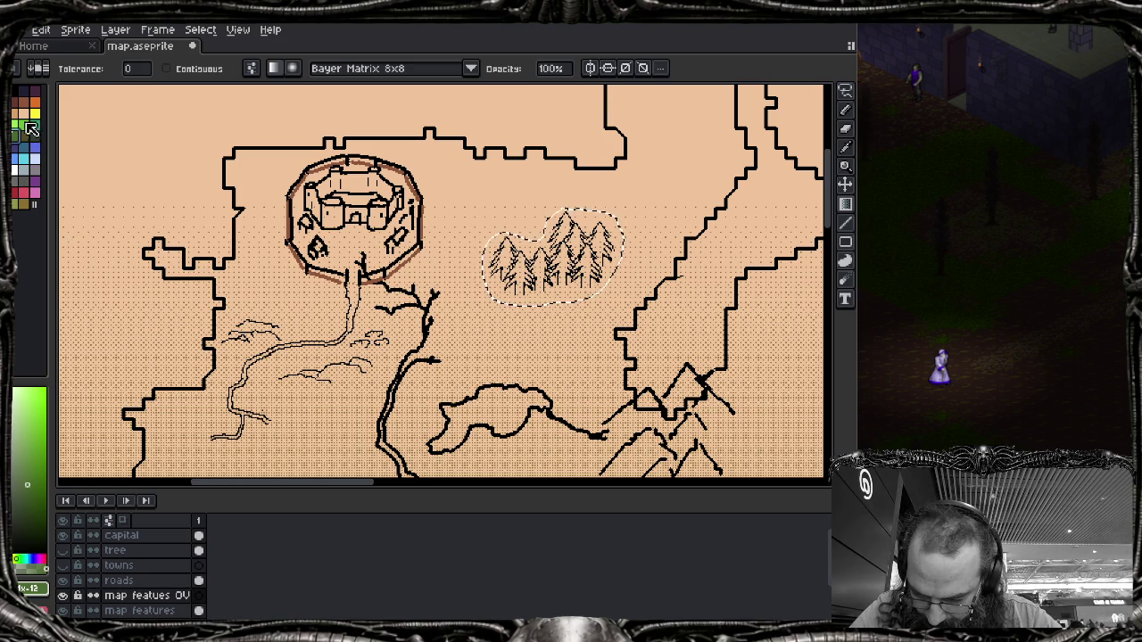
{"action": "left_click", "coordinate": [22, 105]}
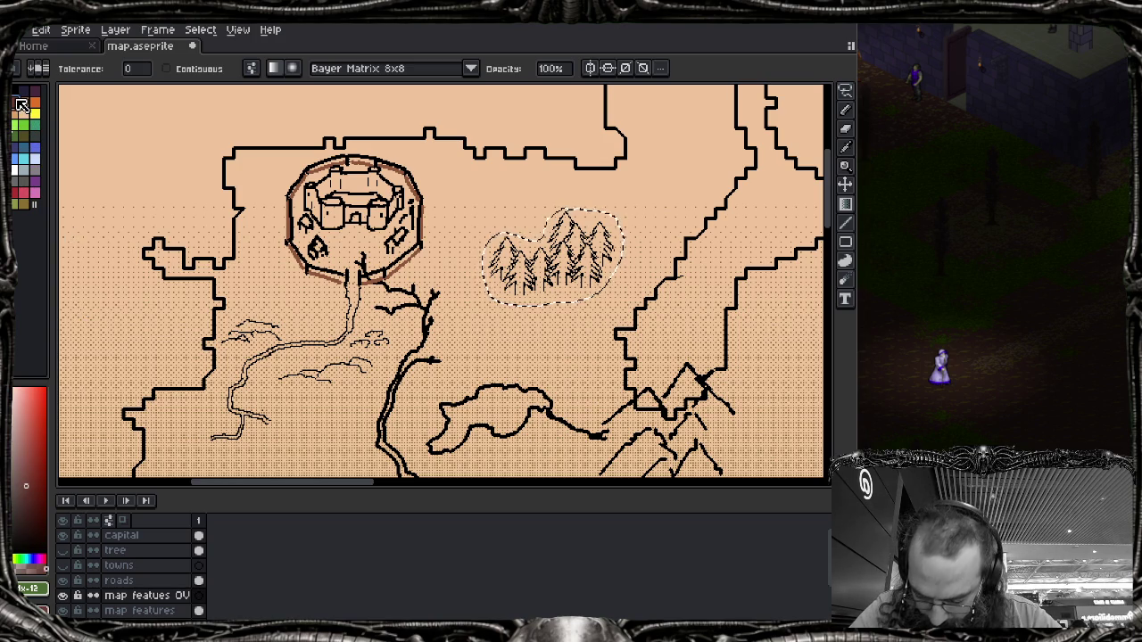
Step: Replace a flat green fill with a dithered green-to-brown gradient across the lassoed forest
{"action": "left_click", "coordinate": [555, 248]}
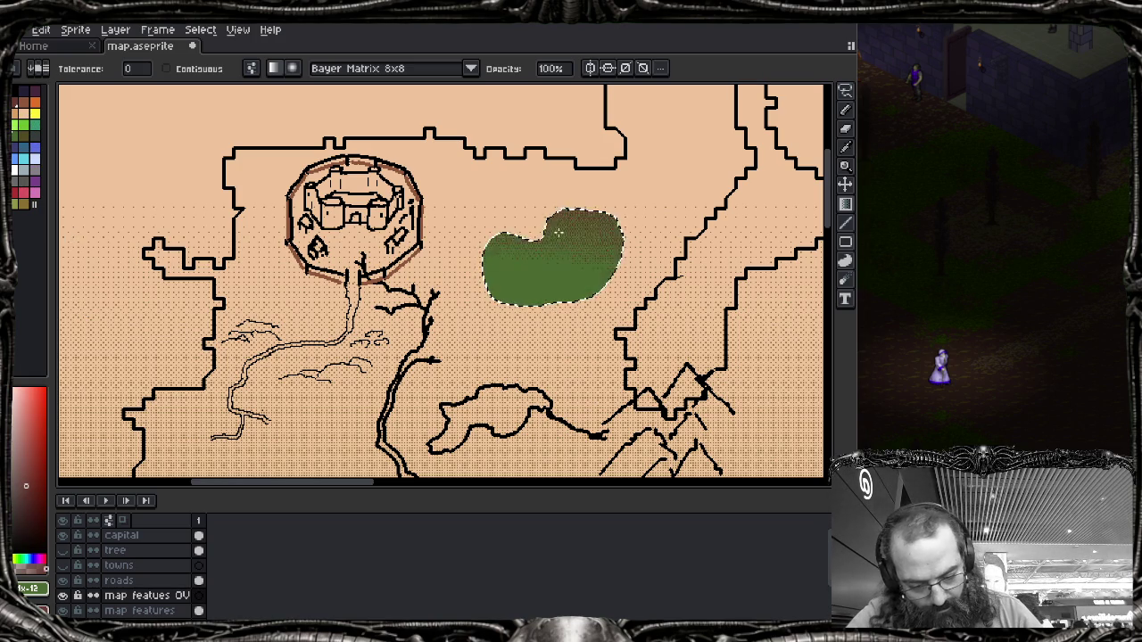
{"action": "key", "text": "v"}
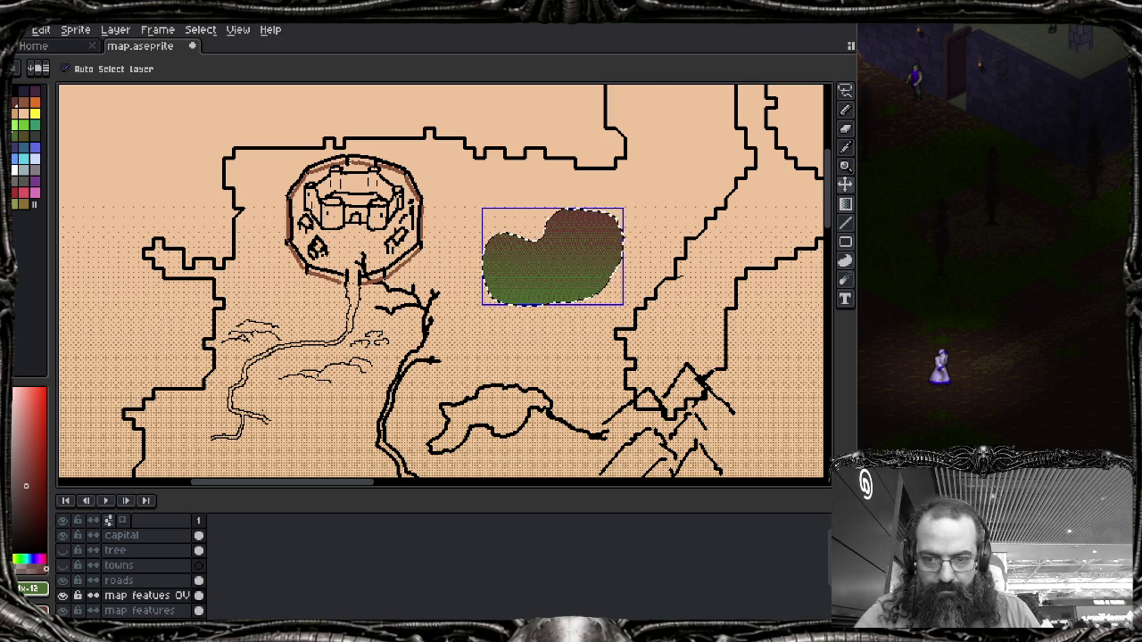
{"action": "key", "text": "ctrl+z"}
{"action": "key", "text": "shift+g"}
{"action": "left_click_drag", "start_coordinate": [571, 214], "coordinate": [559, 353]}
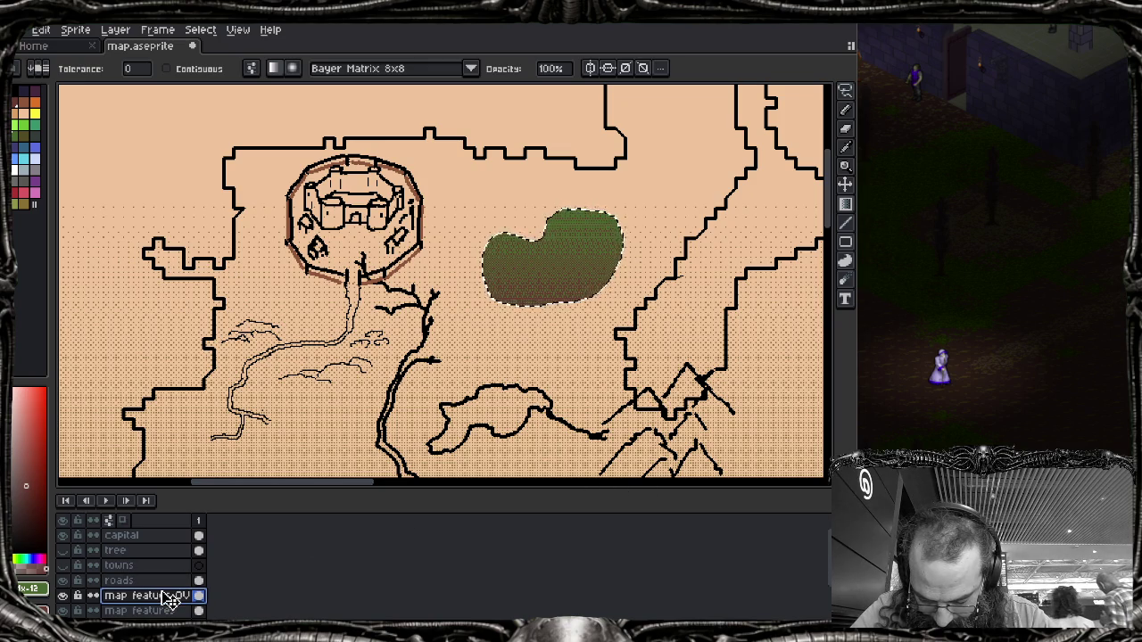
{"action": "double_click", "coordinate": [162, 596]}
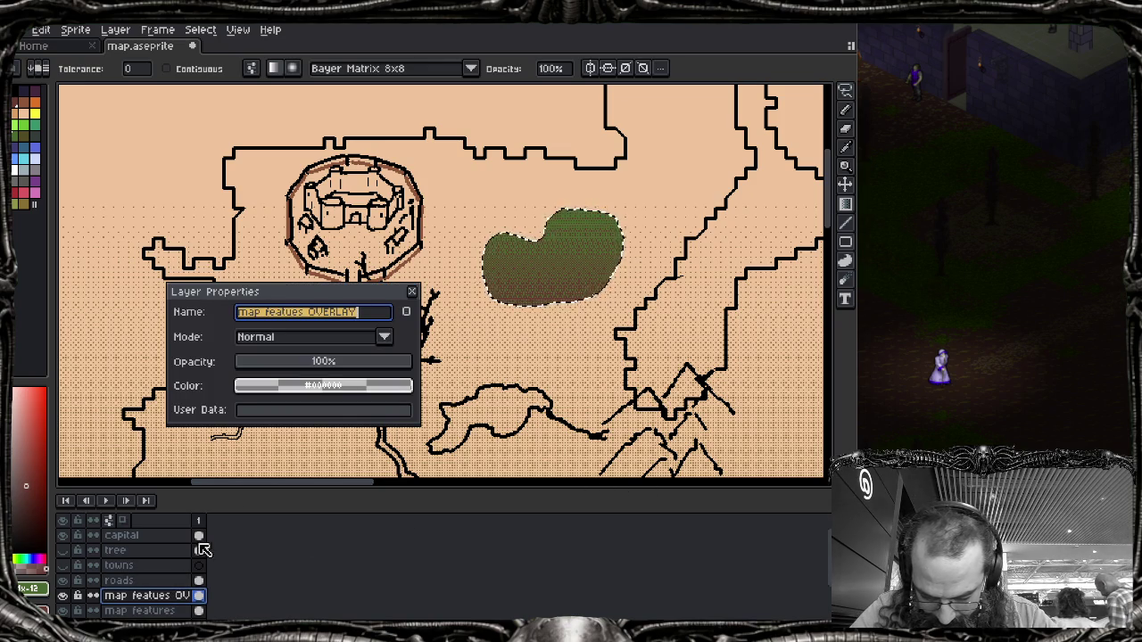
Step: Try Darken blending on the map featues OVERLAY layer
{"action": "left_click", "coordinate": [385, 339]}
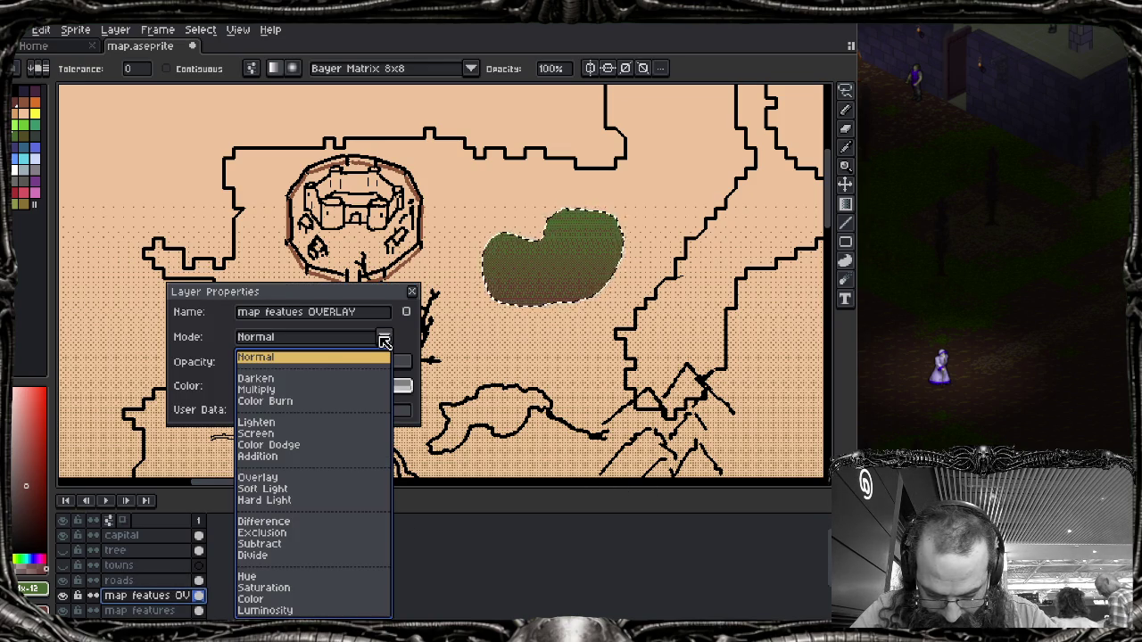
{"action": "left_click", "coordinate": [334, 379]}
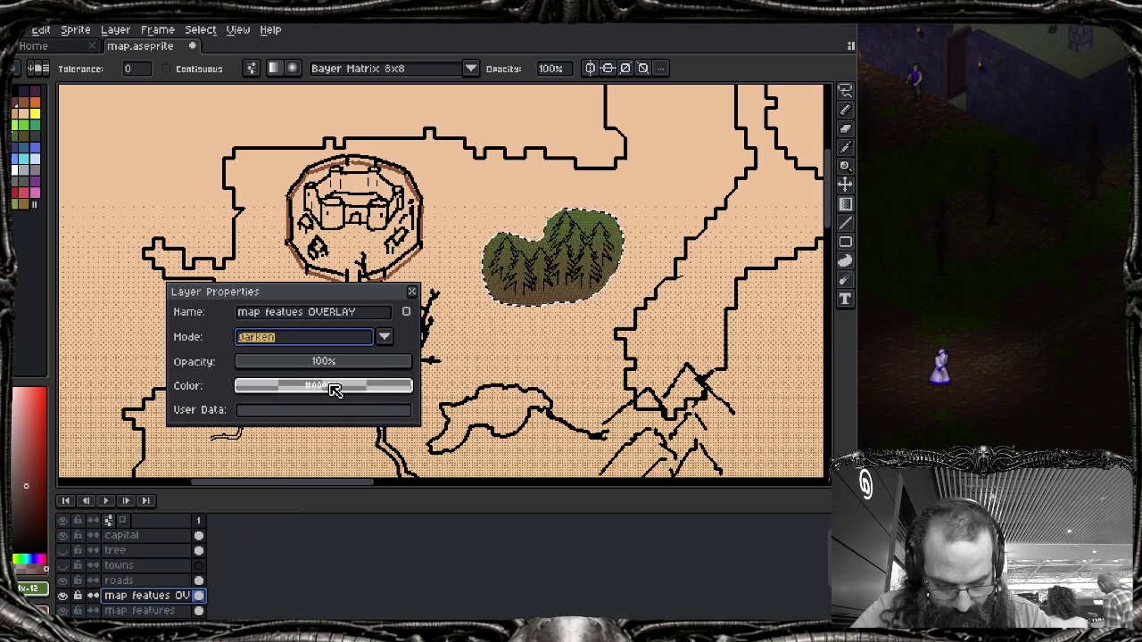
{"action": "key", "text": "Down"}
{"action": "key", "text": "Up"}
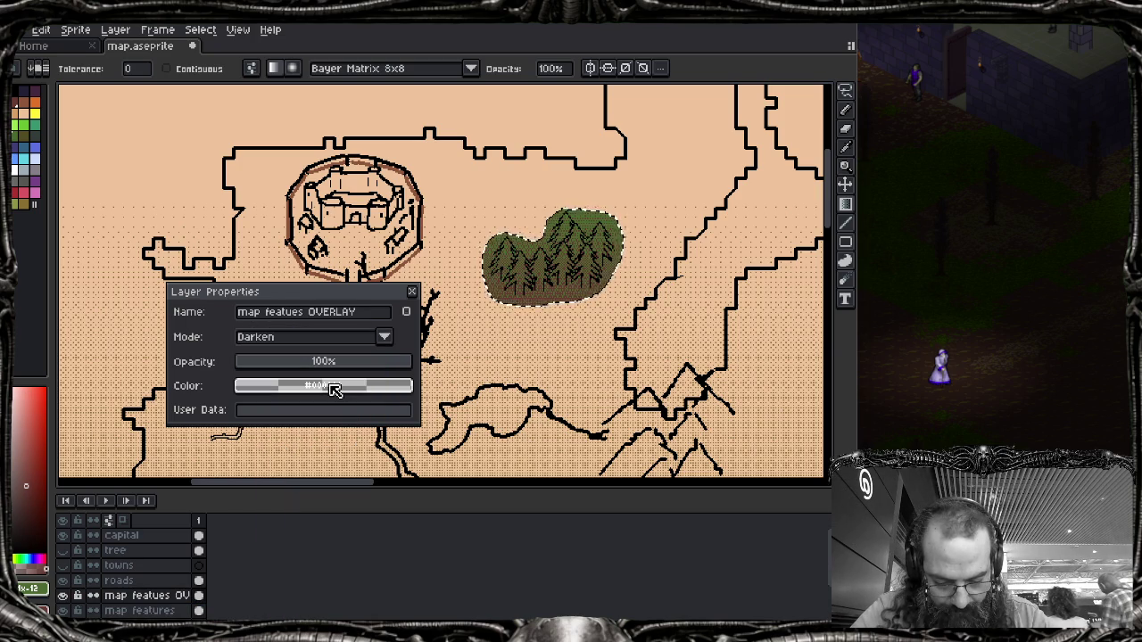
{"action": "key", "text": "Down"}
{"action": "key", "text": "Down"}
{"action": "key", "text": "Down"}
{"action": "key", "text": "Up"}
{"action": "key", "text": "Up"}
{"action": "key", "text": "Up"}
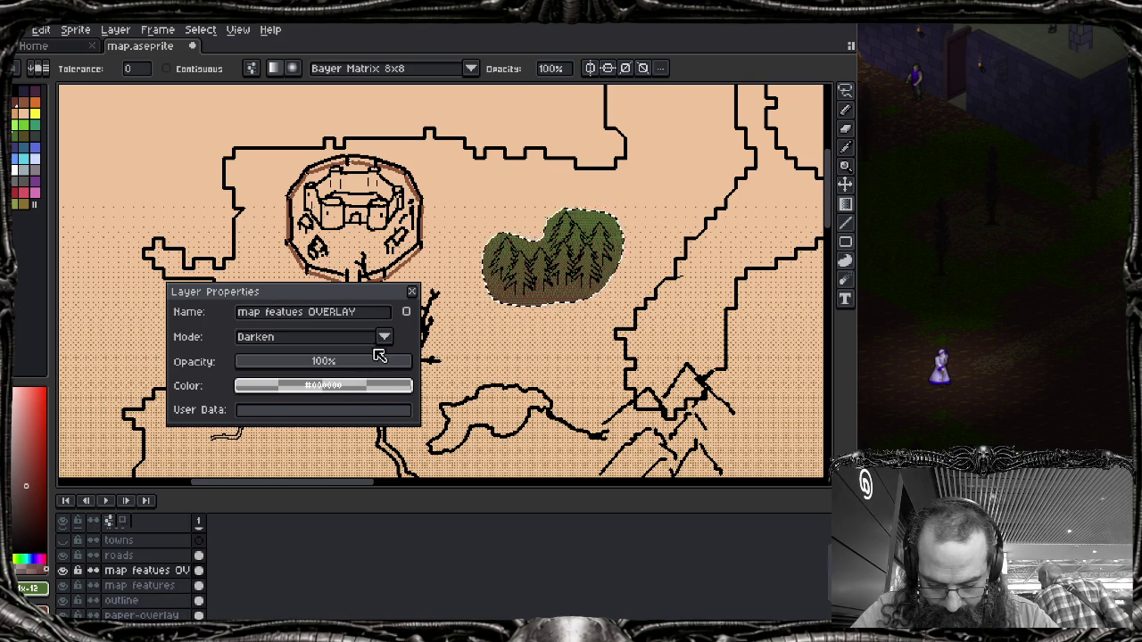
Step: Compare Multiply, Color Burn and Screen, then set the overlay to Lighten
{"action": "left_click", "coordinate": [384, 340]}
{"action": "key", "text": "Down"}
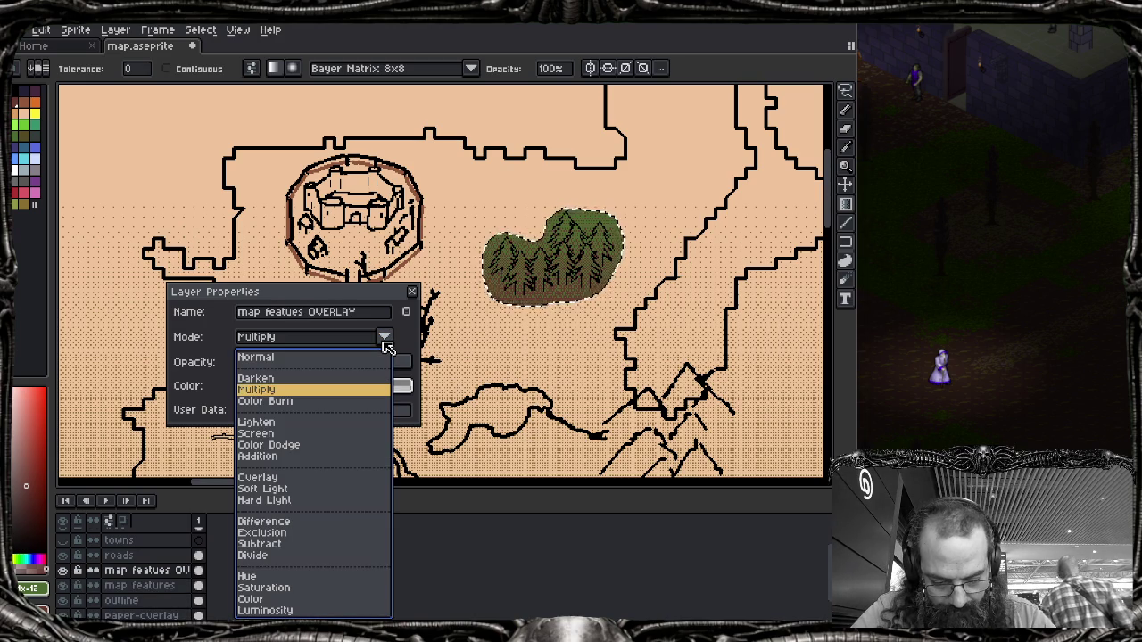
{"action": "key", "text": "Up"}
{"action": "key", "text": "Down"}
{"action": "key", "text": "Down"}
{"action": "key", "text": "Down"}
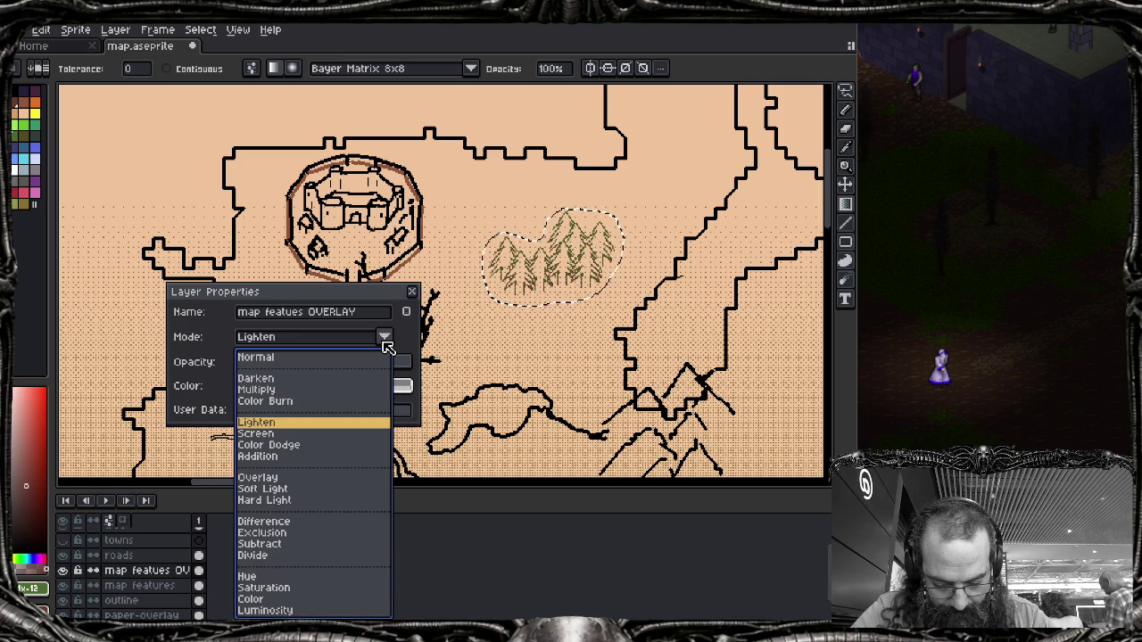
{"action": "key", "text": "Down"}
{"action": "key", "text": "Up"}
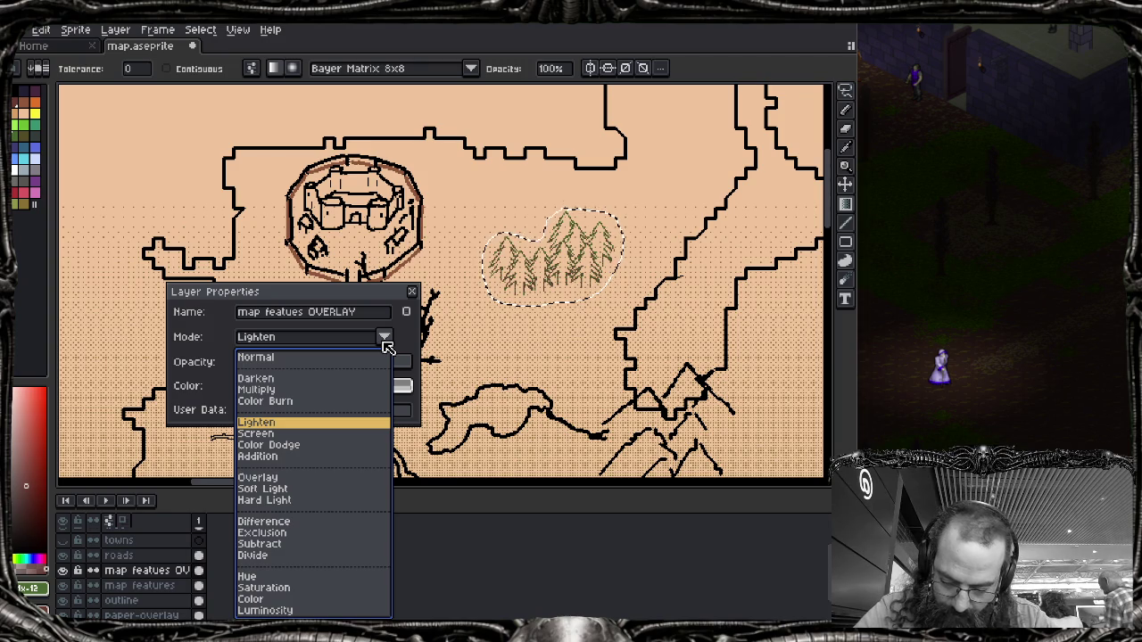
{"action": "key", "text": "Return"}
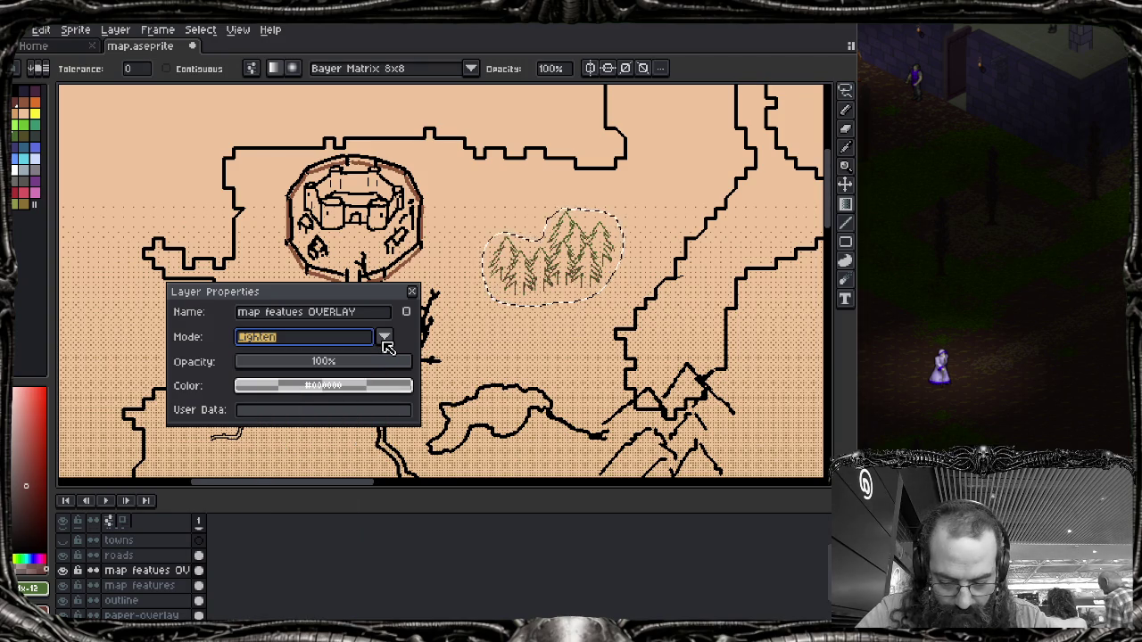
{"action": "key", "text": "Return"}
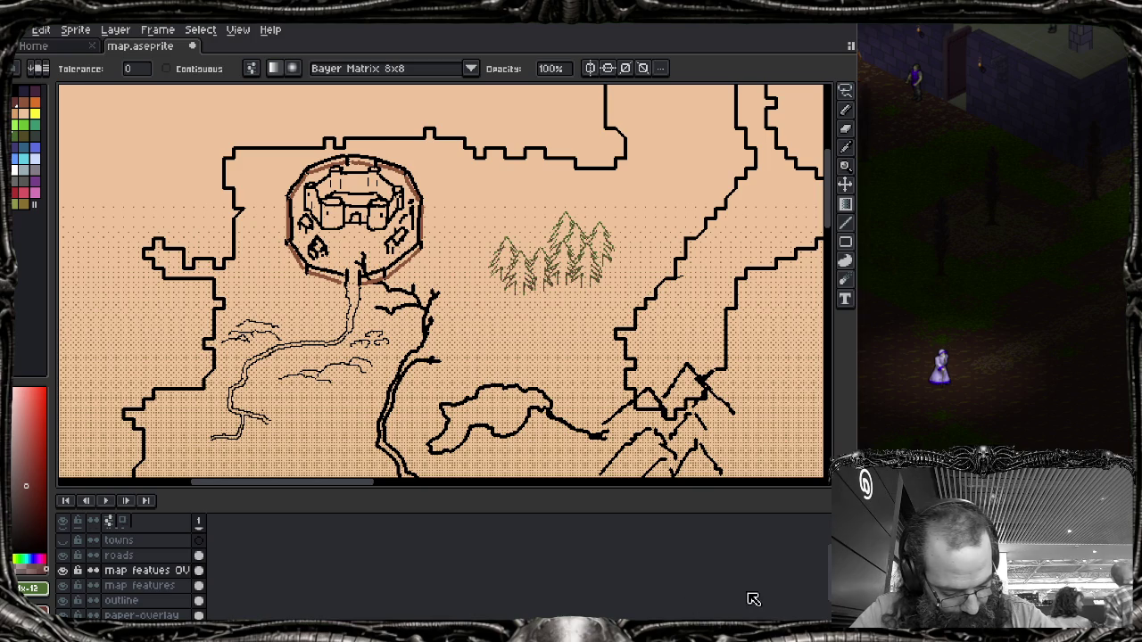
Step: Make the tree layer's pine visible and move the layer just below map featues OVERLAY
{"action": "scroll", "coordinate": [751, 597], "scroll_direction": "down", "scroll_amount": 2}
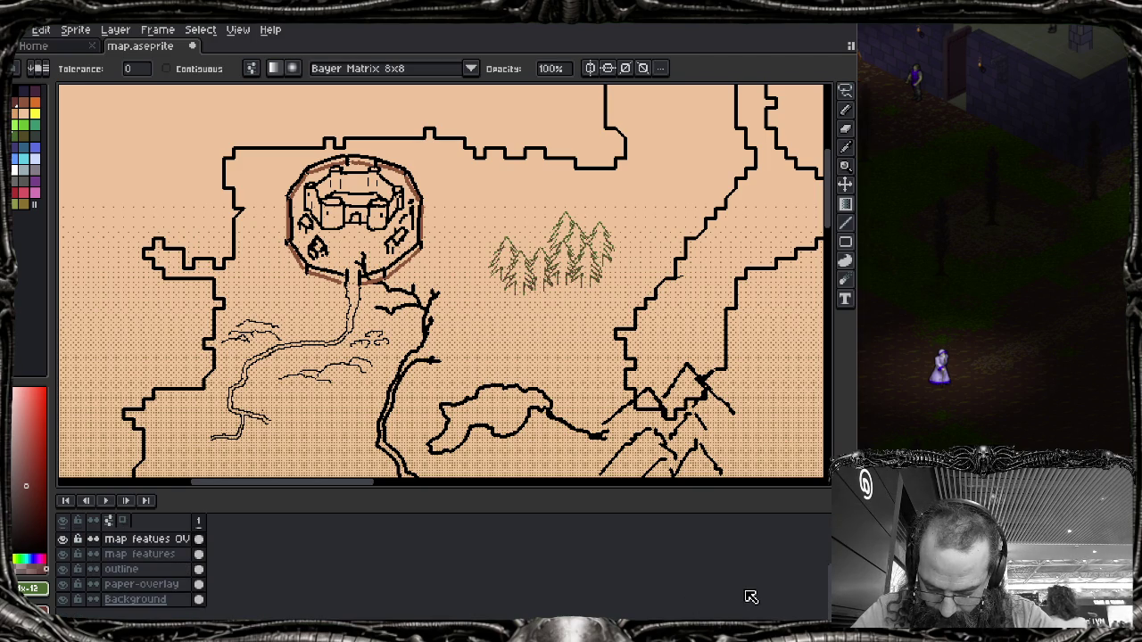
{"action": "scroll", "coordinate": [751, 597], "scroll_direction": "up", "scroll_amount": 1}
{"action": "scroll", "coordinate": [751, 597], "scroll_direction": "up", "scroll_amount": 3}
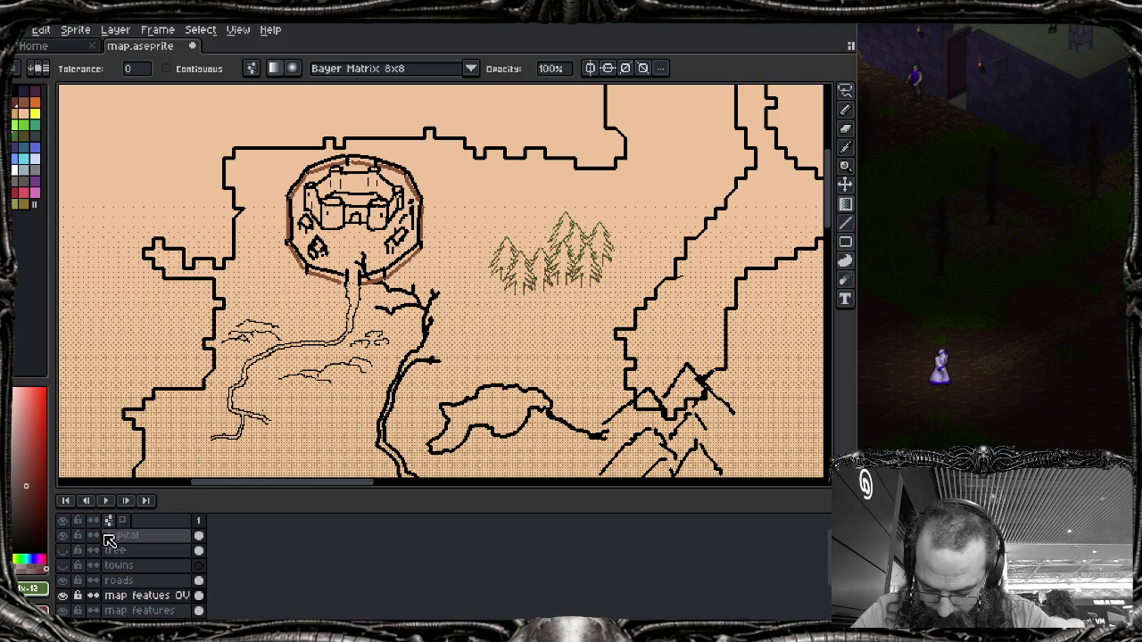
{"action": "left_click", "coordinate": [63, 553]}
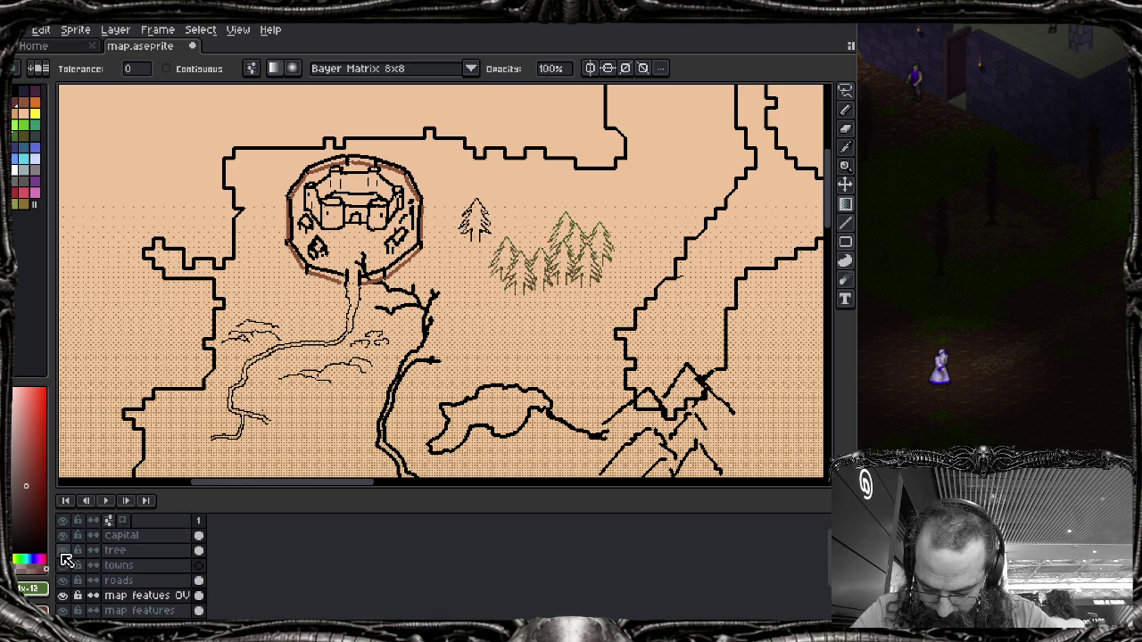
{"action": "left_click", "coordinate": [124, 555]}
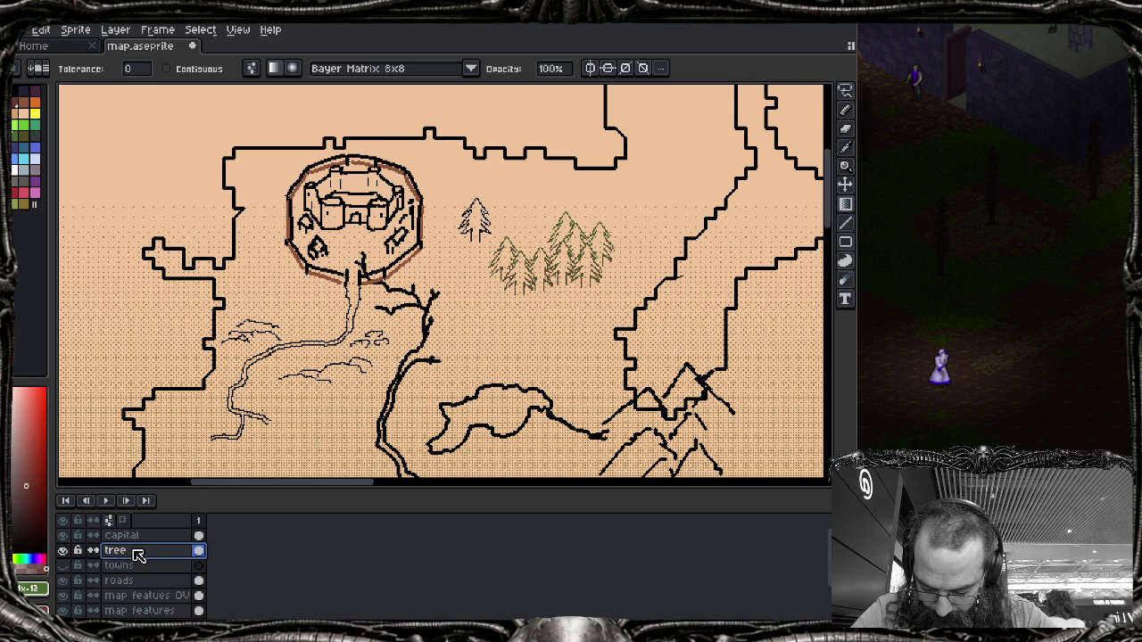
{"action": "double_click", "coordinate": [137, 553]}
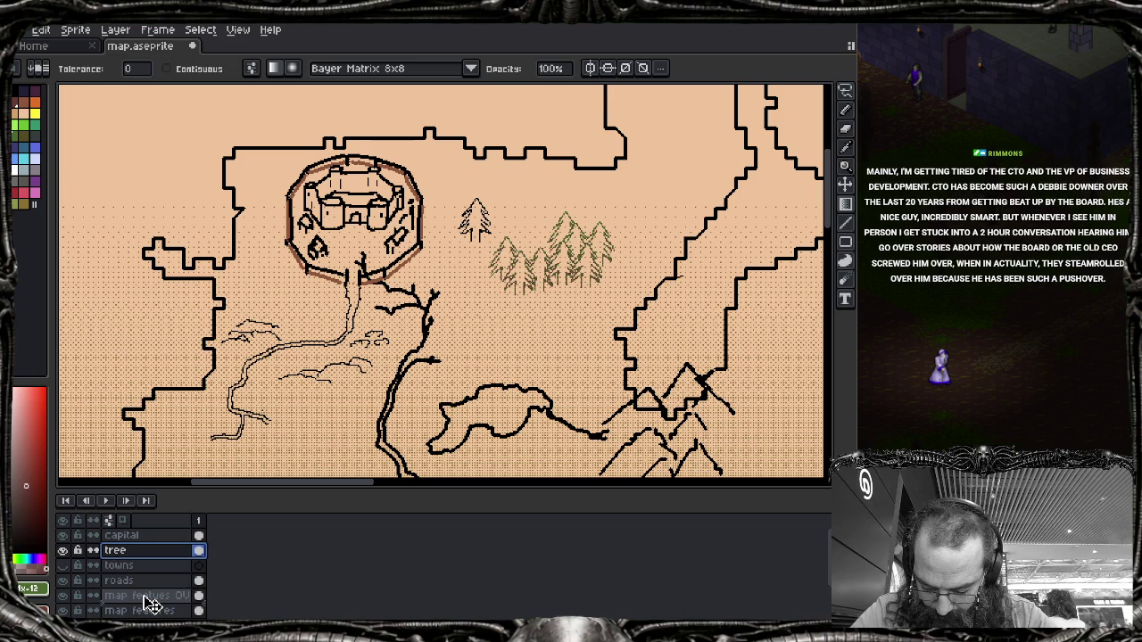
{"action": "left_click_drag", "start_coordinate": [152, 604], "coordinate": [150, 604]}
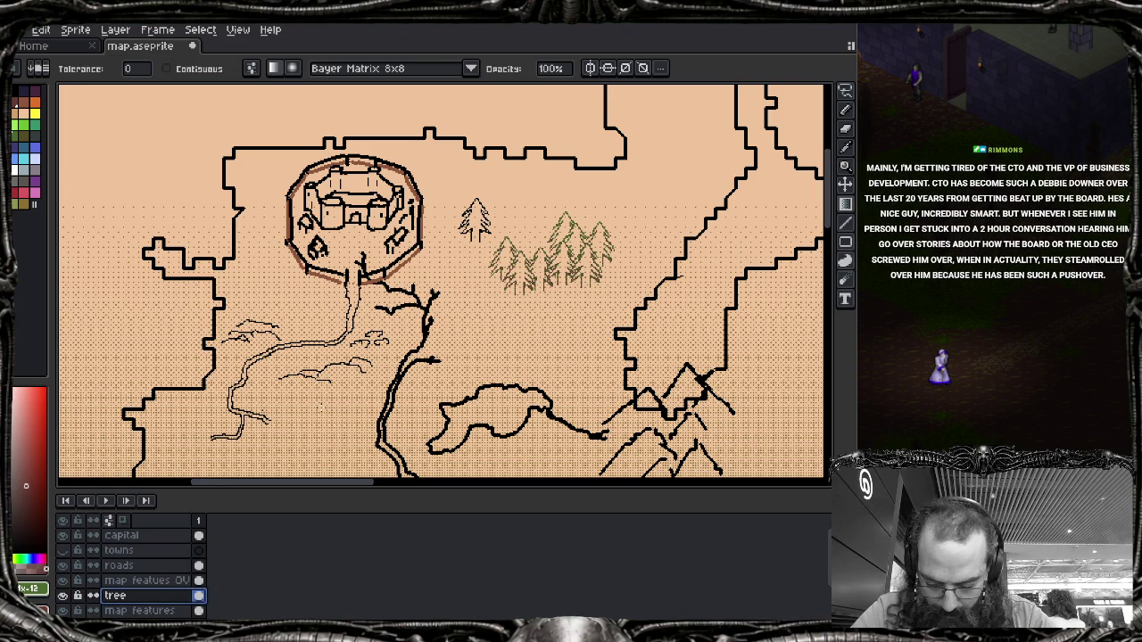
{"action": "key", "text": "m"}
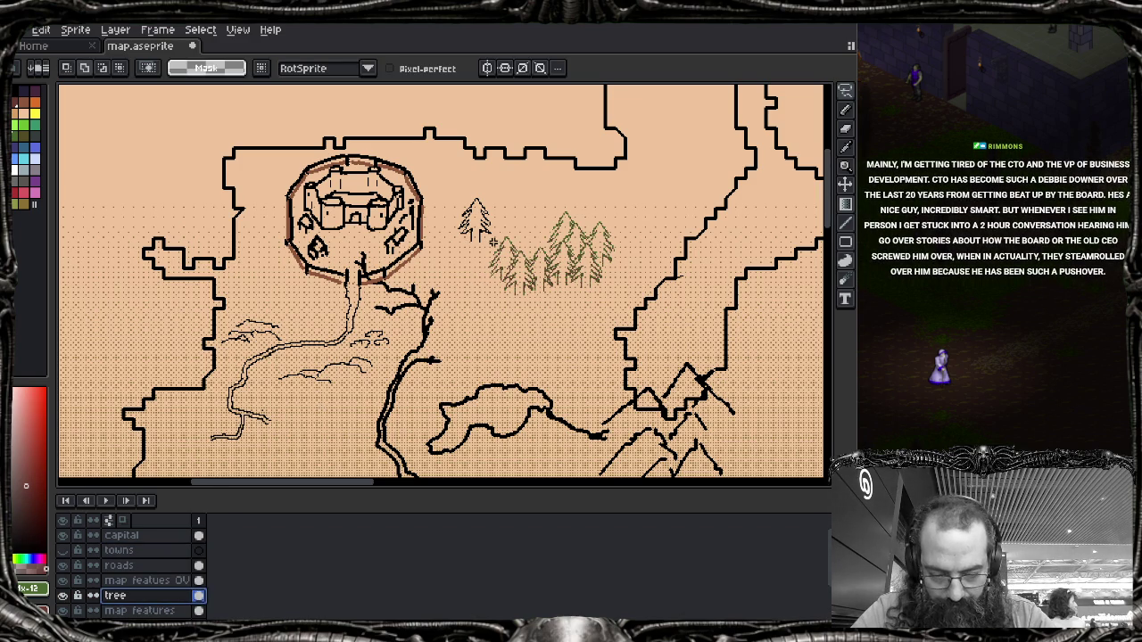
Step: Add Pencil branch detail to the black pine, then lasso it and drag it into the forest
{"action": "scroll", "coordinate": [470, 226], "scroll_direction": "up", "scroll_amount": 2}
{"action": "scroll", "coordinate": [470, 226], "scroll_direction": "up", "scroll_amount": 1}
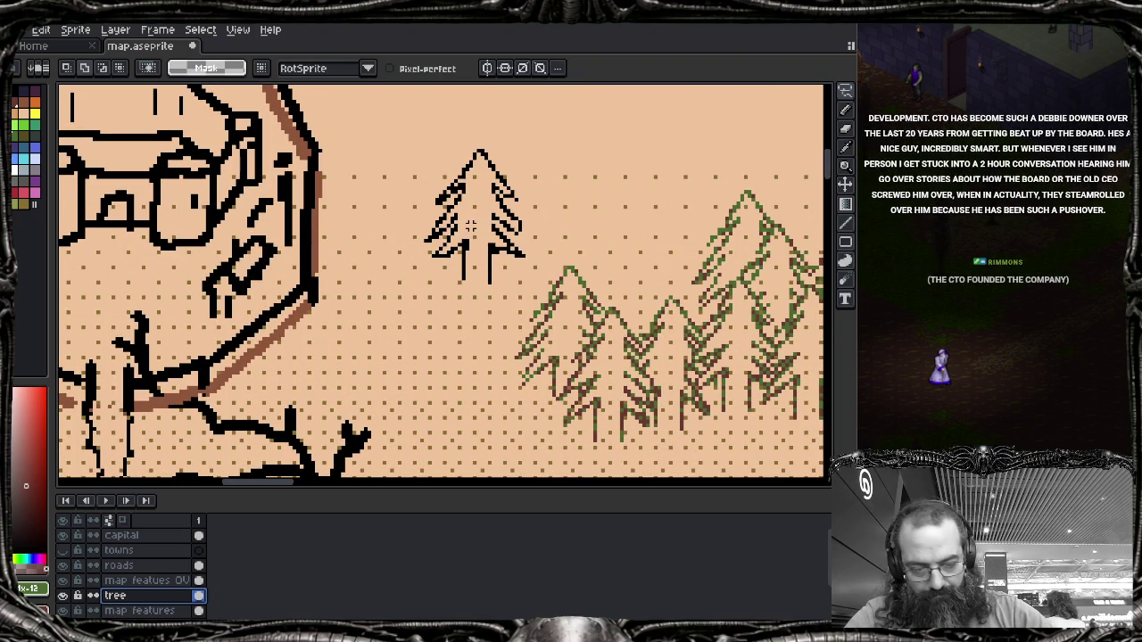
{"action": "key", "text": "b"}
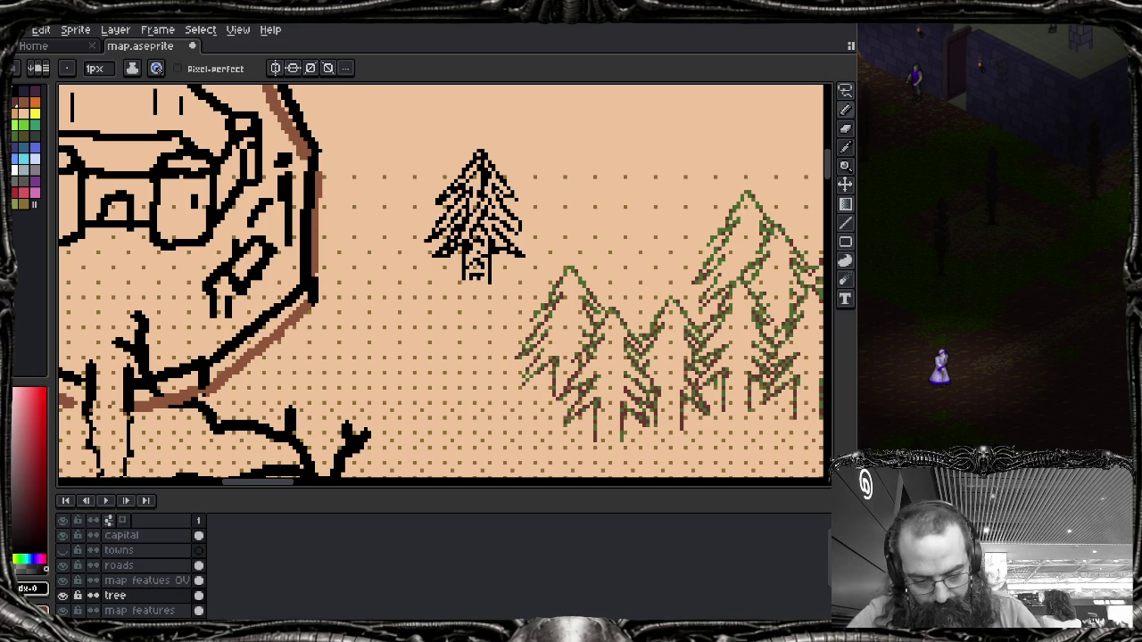
{"action": "key", "text": "m"}
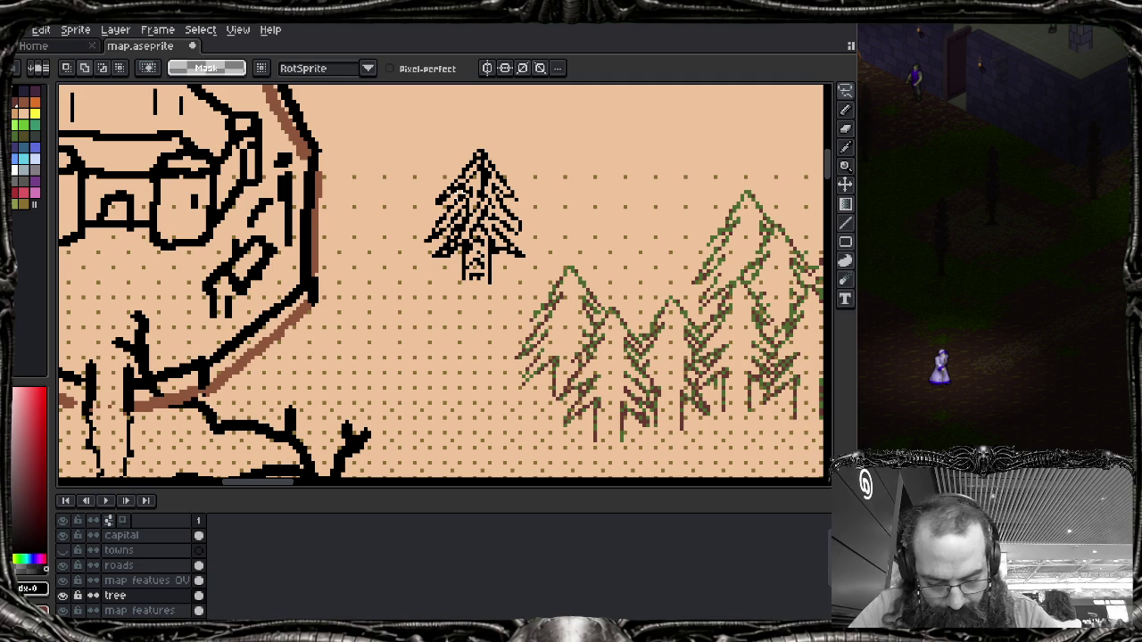
{"action": "mouse_move", "coordinate": [480, 140]}
{"action": "left_mouse_down"}
{"action": "mouse_move", "coordinate": [416, 248]}
{"action": "mouse_move", "coordinate": [513, 143]}
{"action": "left_mouse_up"}
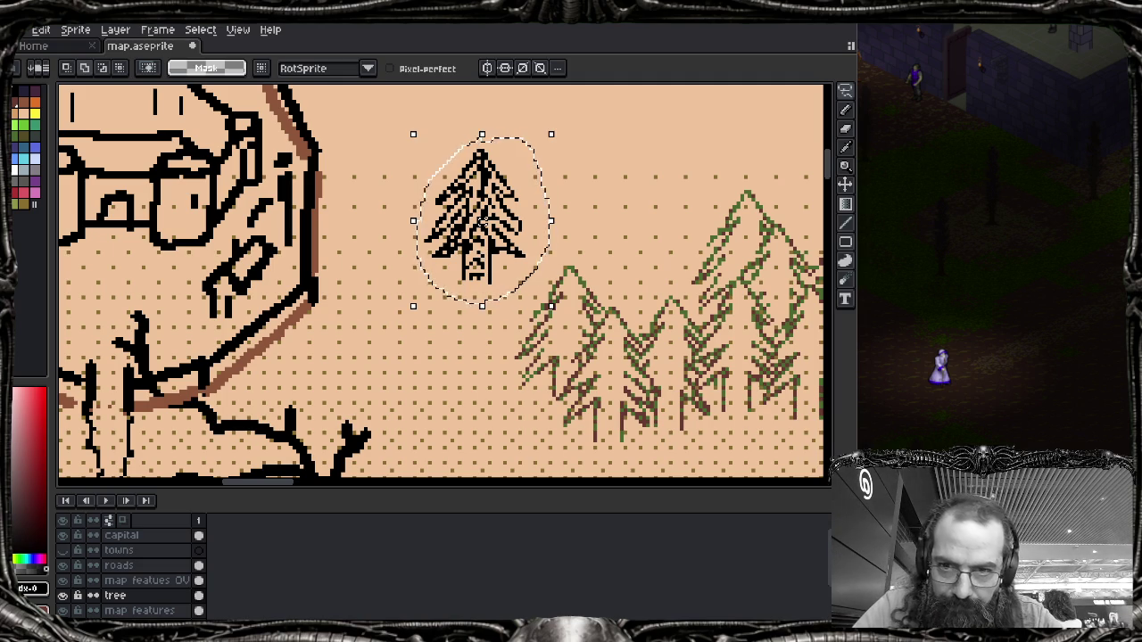
{"action": "mouse_move", "coordinate": [525, 209]}
{"action": "left_mouse_down"}
{"action": "mouse_move", "coordinate": [528, 259]}
{"action": "mouse_move", "coordinate": [702, 266]}
{"action": "left_mouse_up"}
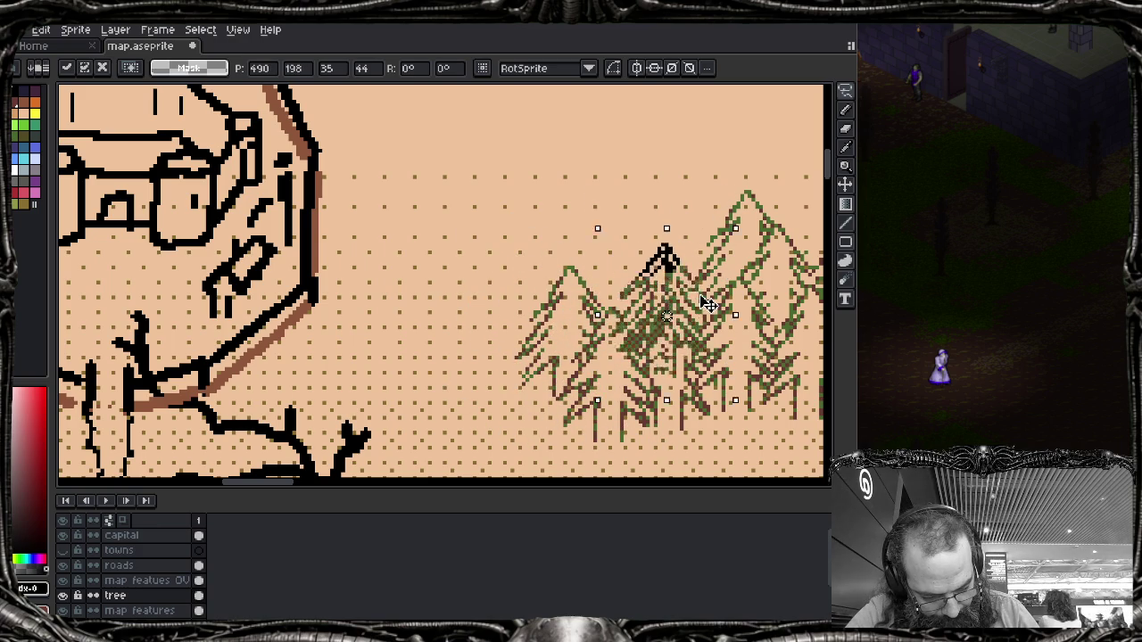
{"action": "mouse_move", "coordinate": [702, 266]}
{"action": "left_mouse_down"}
{"action": "mouse_move", "coordinate": [742, 382]}
{"action": "mouse_move", "coordinate": [765, 309]}
{"action": "mouse_move", "coordinate": [589, 354]}
{"action": "mouse_move", "coordinate": [502, 351]}
{"action": "mouse_move", "coordinate": [518, 358]}
{"action": "left_mouse_up"}
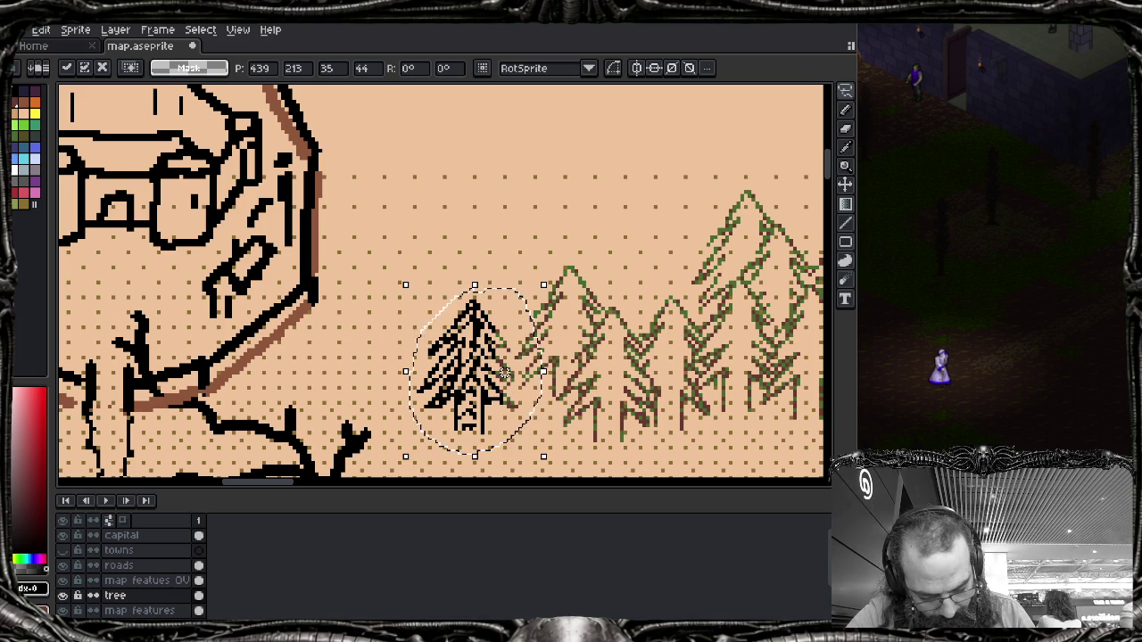
{"action": "mouse_move", "coordinate": [505, 371]}
{"action": "left_mouse_down"}
{"action": "mouse_move", "coordinate": [512, 214]}
{"action": "mouse_move", "coordinate": [558, 349]}
{"action": "mouse_move", "coordinate": [542, 357]}
{"action": "mouse_move", "coordinate": [645, 335]}
{"action": "mouse_move", "coordinate": [729, 350]}
{"action": "left_mouse_up"}
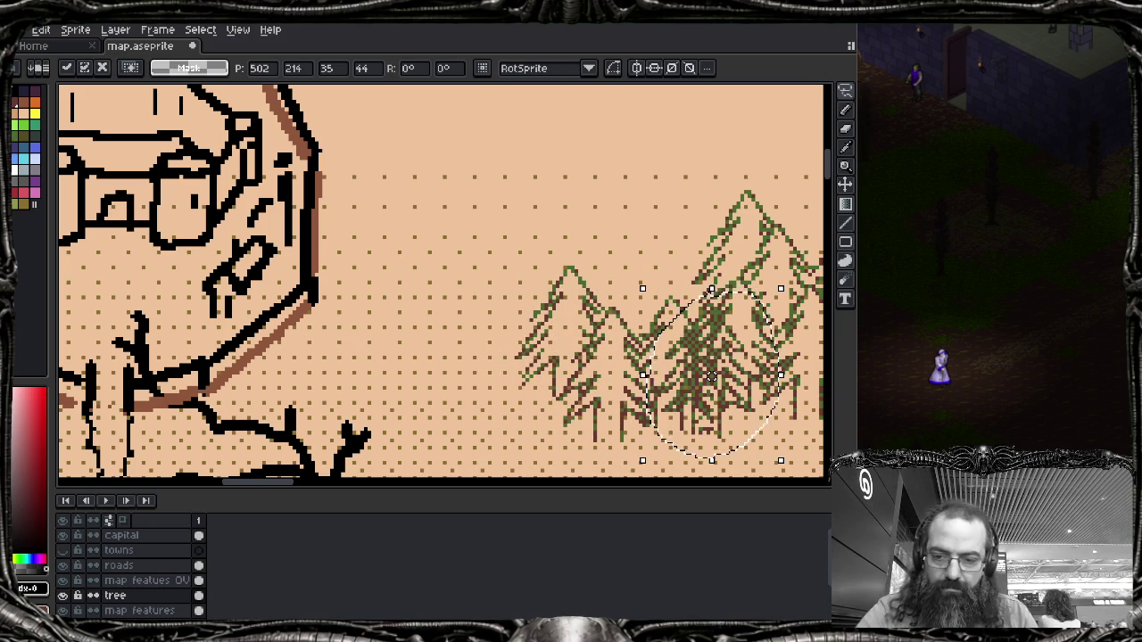
Step: Undo the pine move, pencil detail, layer reorder, blend change and forest fill, then deselect
{"action": "key", "text": "Escape"}
{"action": "key", "text": "ctrl+z"}
{"action": "key", "text": "ctrl+z"}
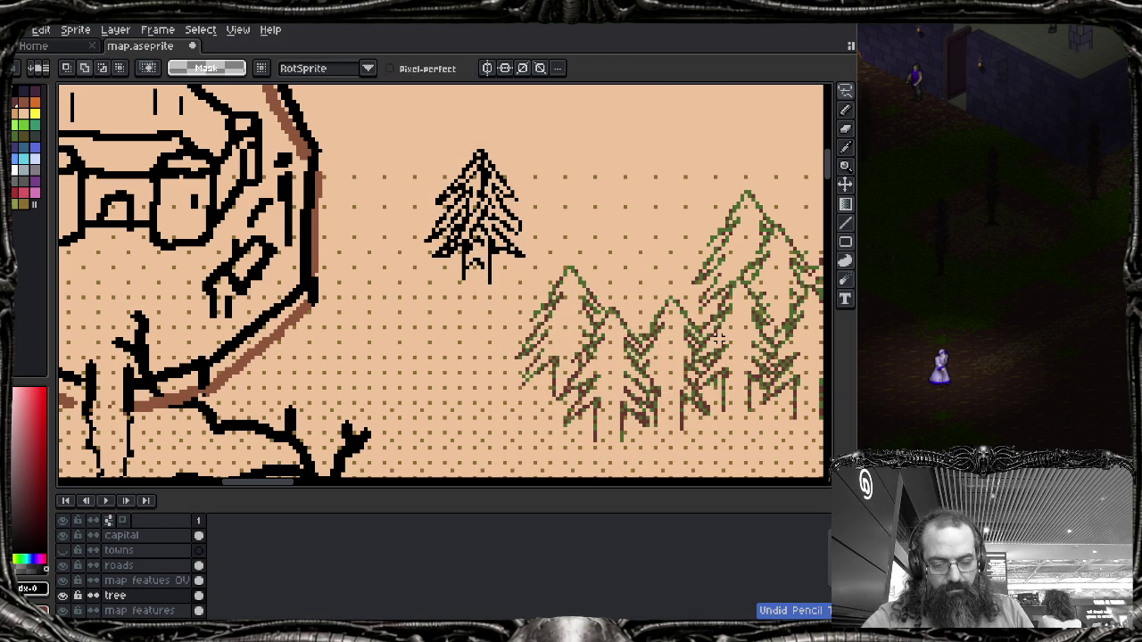
{"action": "key", "text": "ctrl+z"}
{"action": "key", "text": "ctrl+z"}
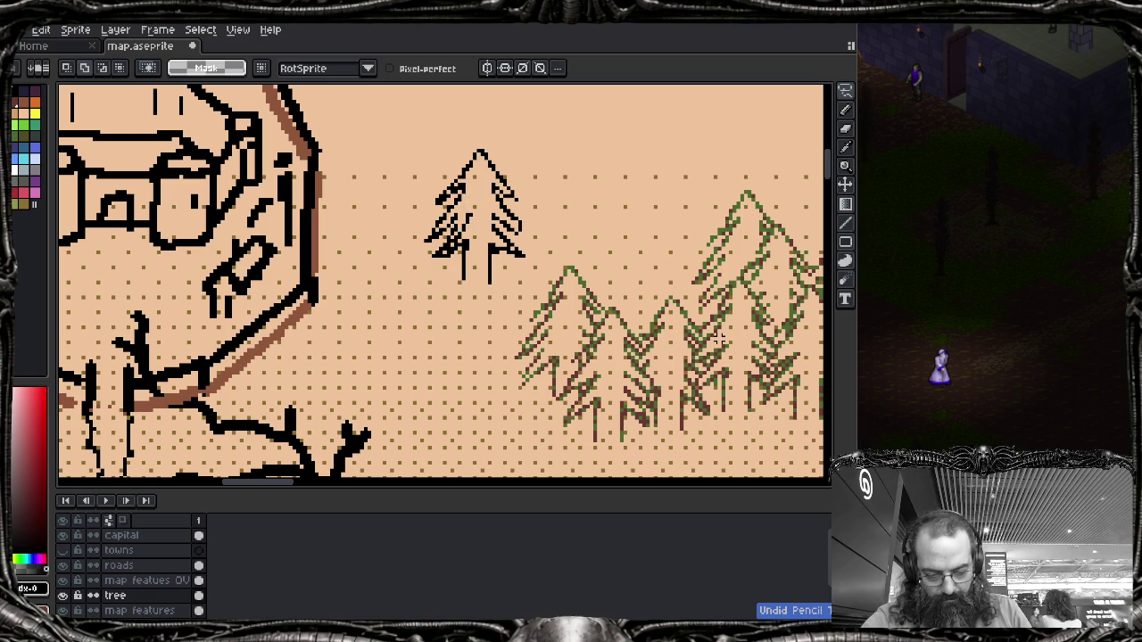
{"action": "key", "text": "ctrl+z"}
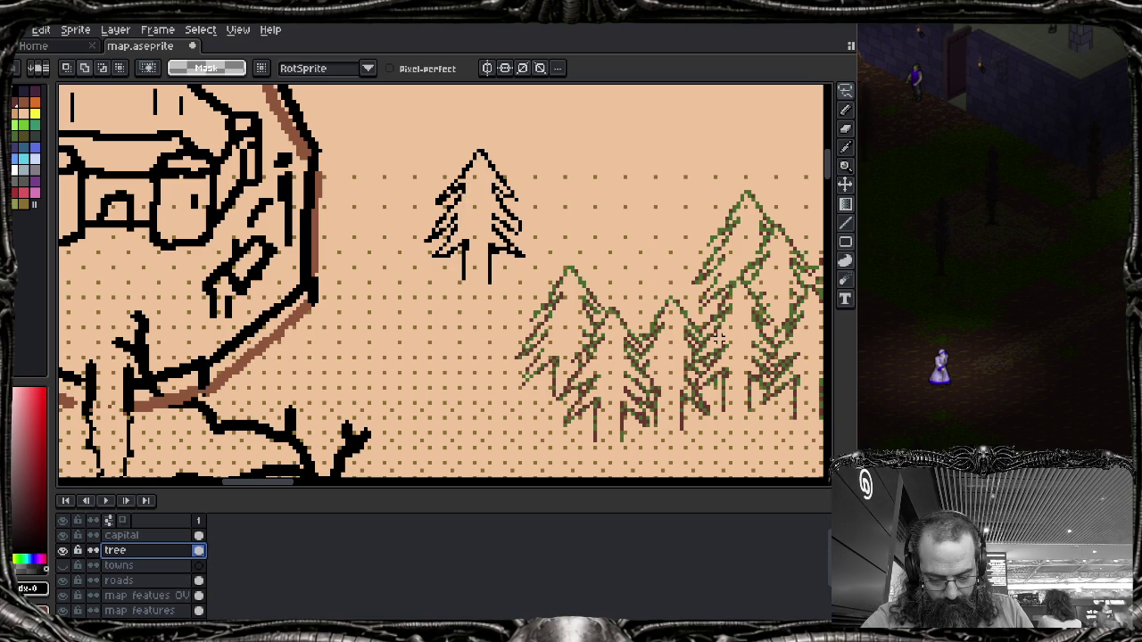
{"action": "key", "text": "ctrl+z"}
{"action": "key", "text": "ctrl+z"}
{"action": "key", "text": "ctrl+z"}
{"action": "key", "text": "ctrl+z"}
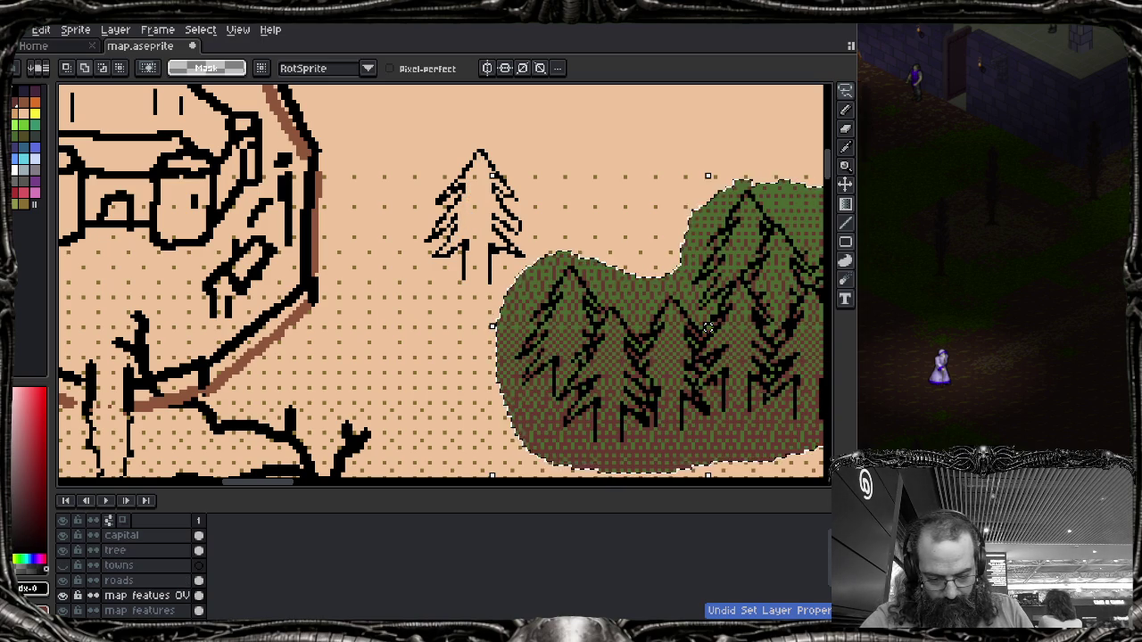
{"action": "key", "text": "ctrl+z"}
{"action": "key", "text": "ctrl+z"}
{"action": "key", "text": "ctrl+z"}
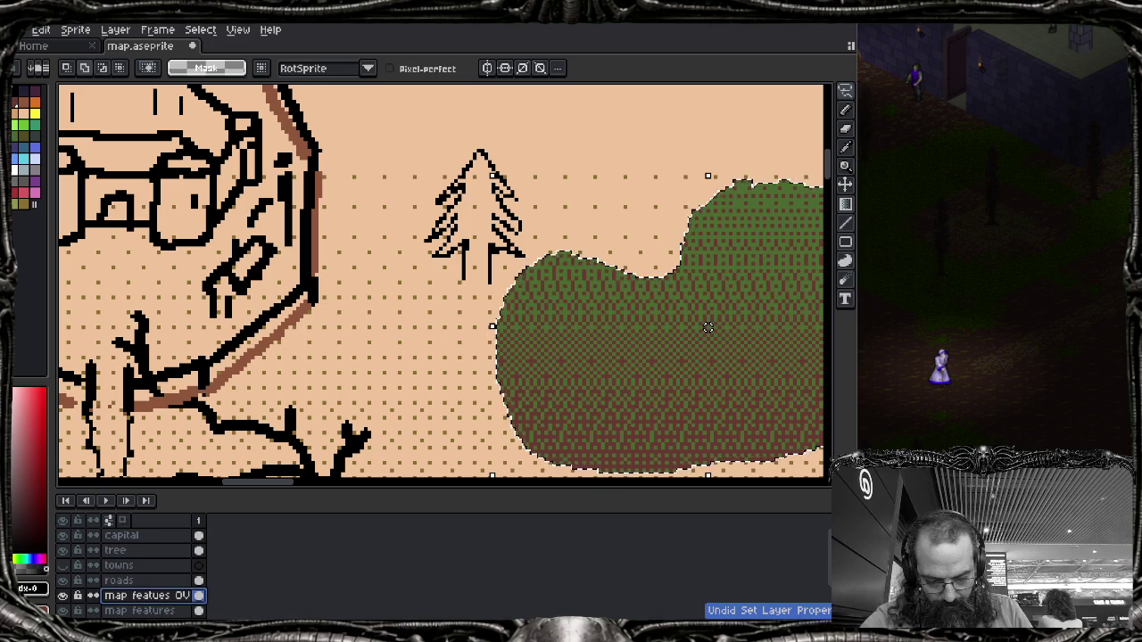
{"action": "key", "text": "ctrl+z"}
{"action": "key", "text": "ctrl+z"}
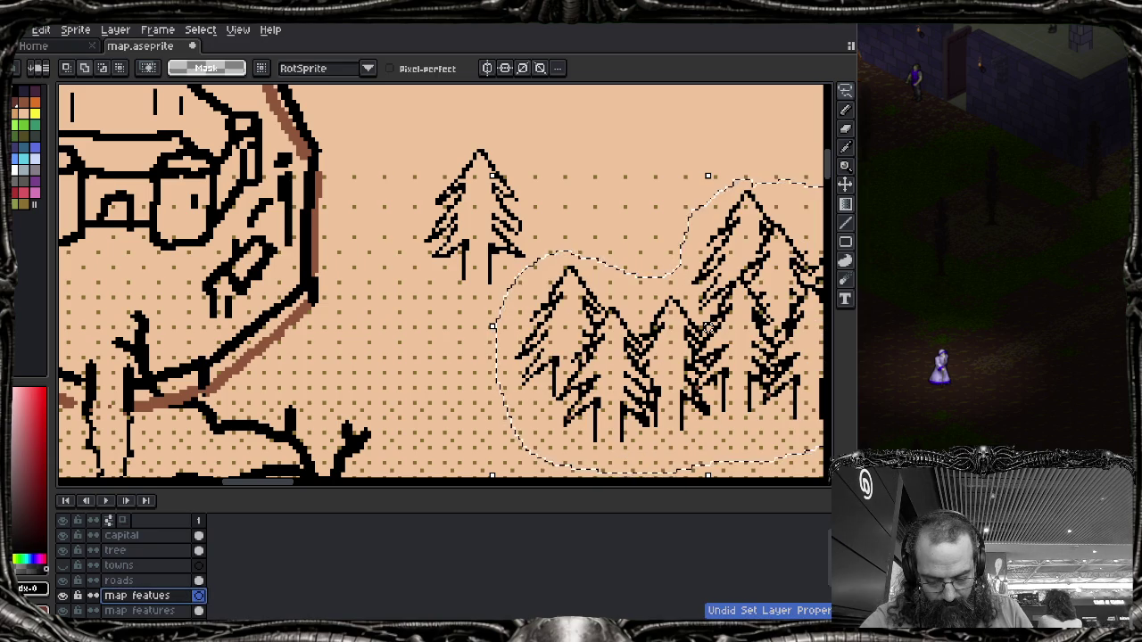
{"action": "key", "text": "ctrl+z"}
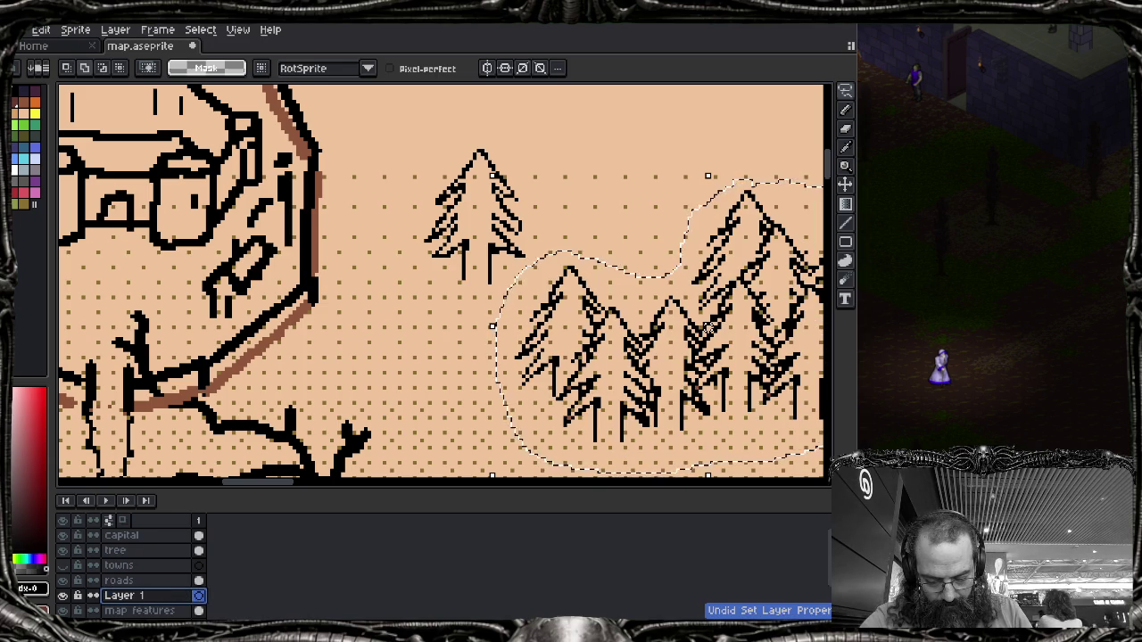
{"action": "key", "text": "ctrl+y"}
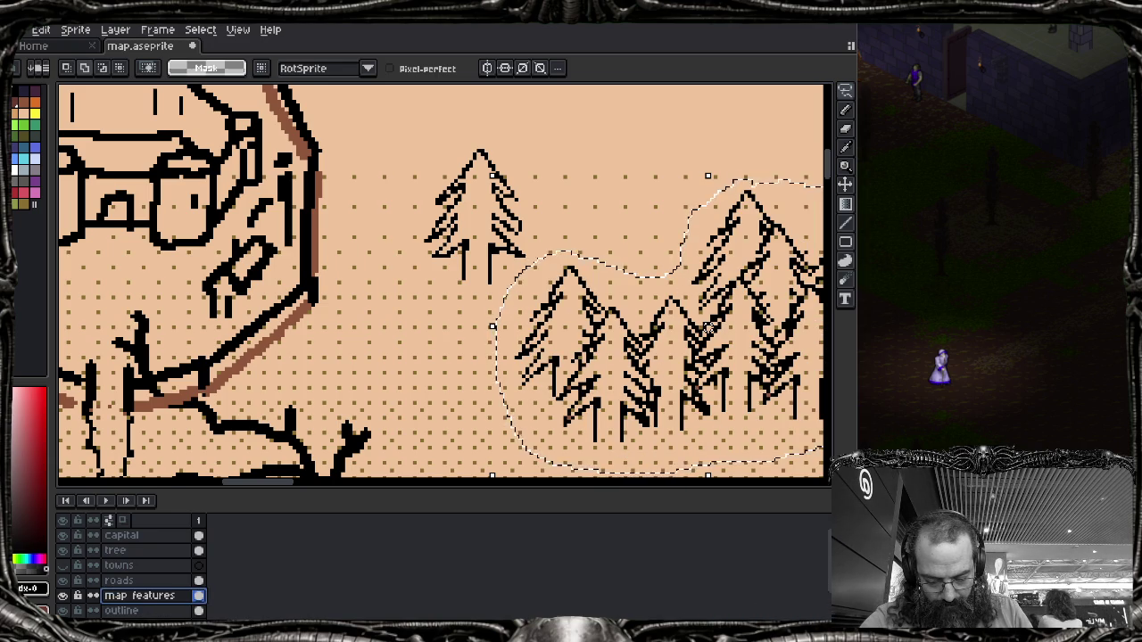
{"action": "key", "text": "ctrl+d"}
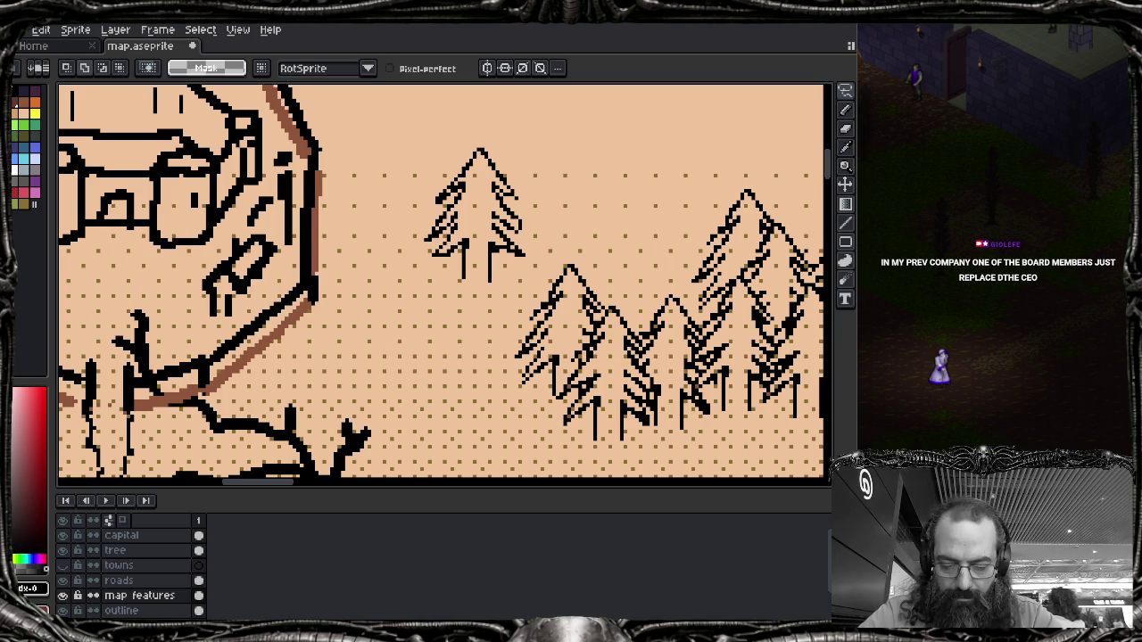
Step: Zoom out to view the whole parchment map
{"action": "scroll", "coordinate": [431, 273], "scroll_direction": "down", "scroll_amount": 1}
{"action": "scroll", "coordinate": [431, 273], "scroll_direction": "down", "scroll_amount": 2}
{"action": "scroll", "coordinate": [431, 273], "scroll_direction": "down", "scroll_amount": 2}
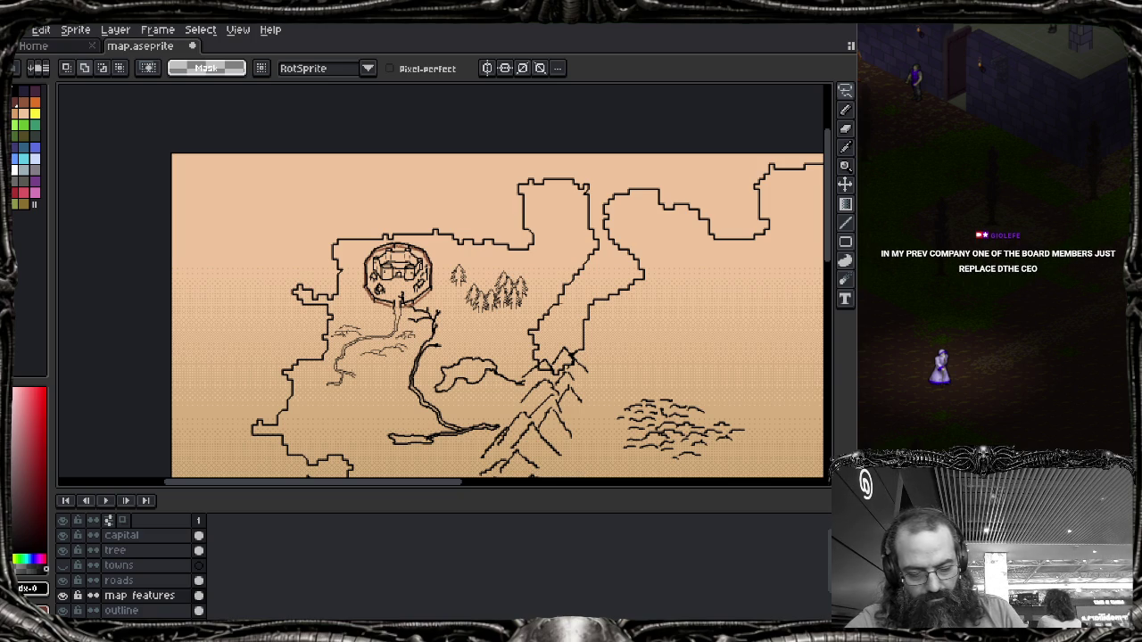
Step: Zoom in on the west coast below the castle and make the towns layer active
{"action": "scroll", "coordinate": [369, 350], "scroll_direction": "up", "scroll_amount": 1}
{"action": "scroll", "coordinate": [370, 350], "scroll_direction": "up", "scroll_amount": 2}
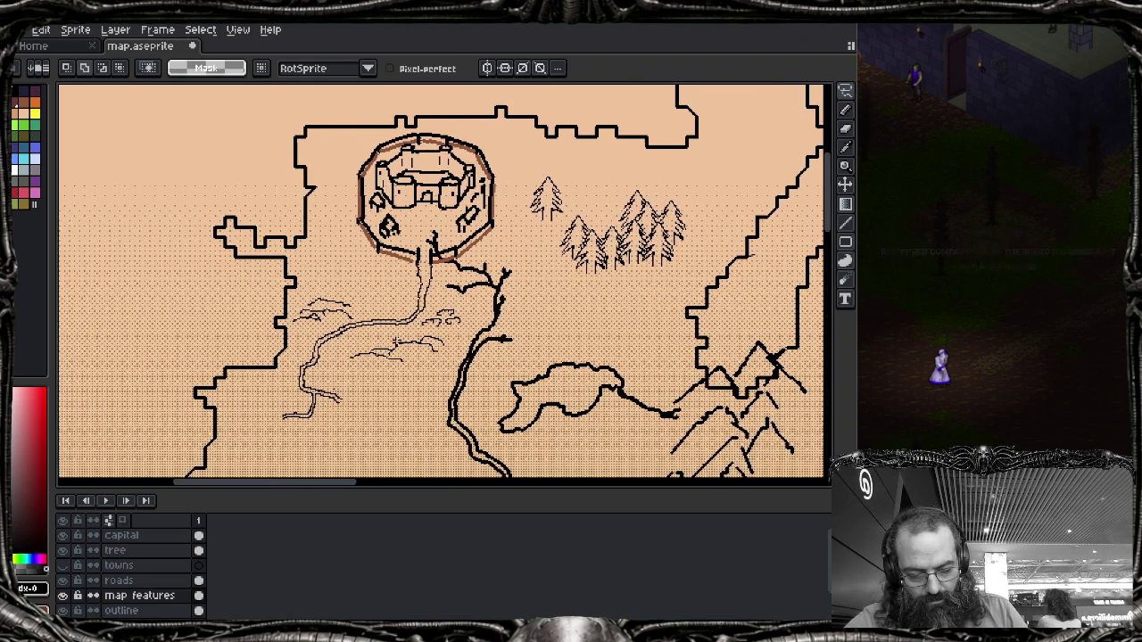
{"action": "scroll", "coordinate": [396, 341], "scroll_direction": "down", "scroll_amount": 1}
{"action": "scroll", "coordinate": [396, 342], "scroll_direction": "up", "scroll_amount": 1}
{"action": "scroll", "coordinate": [316, 392], "scroll_direction": "down", "scroll_amount": 1}
{"action": "scroll", "coordinate": [316, 392], "scroll_direction": "up", "scroll_amount": 1}
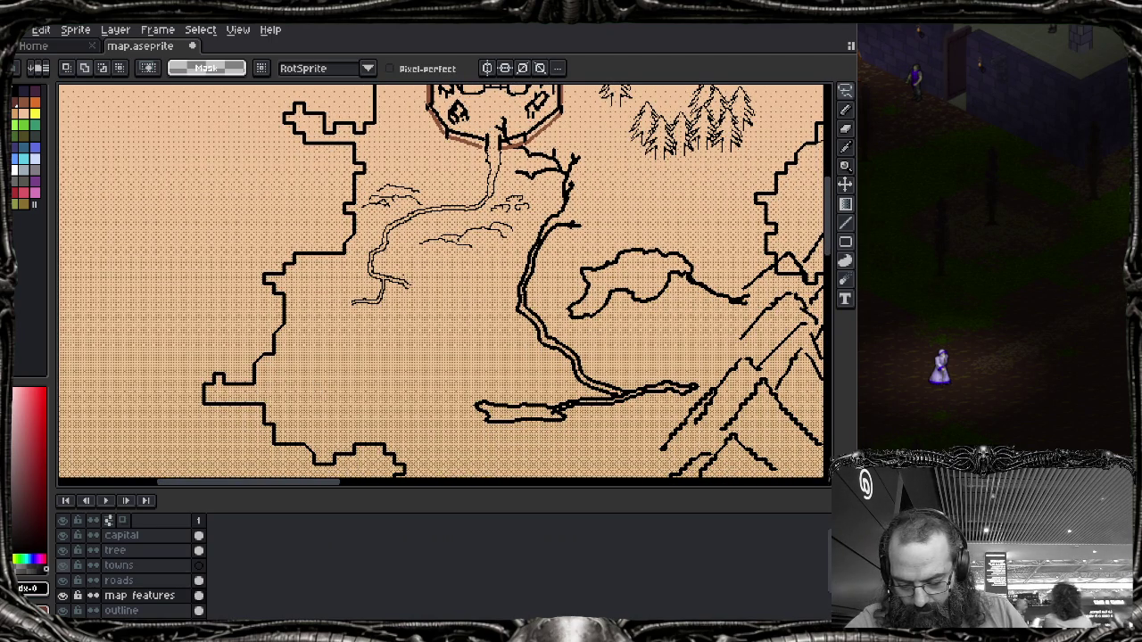
{"action": "key", "text": "alt+Up"}
{"action": "key", "text": "alt+Up"}
Step: Sketch a small rounded building outline west of the river with the Pencil
{"action": "scroll", "coordinate": [336, 327], "scroll_direction": "up", "scroll_amount": 2}
{"action": "scroll", "coordinate": [338, 328], "scroll_direction": "up", "scroll_amount": 1}
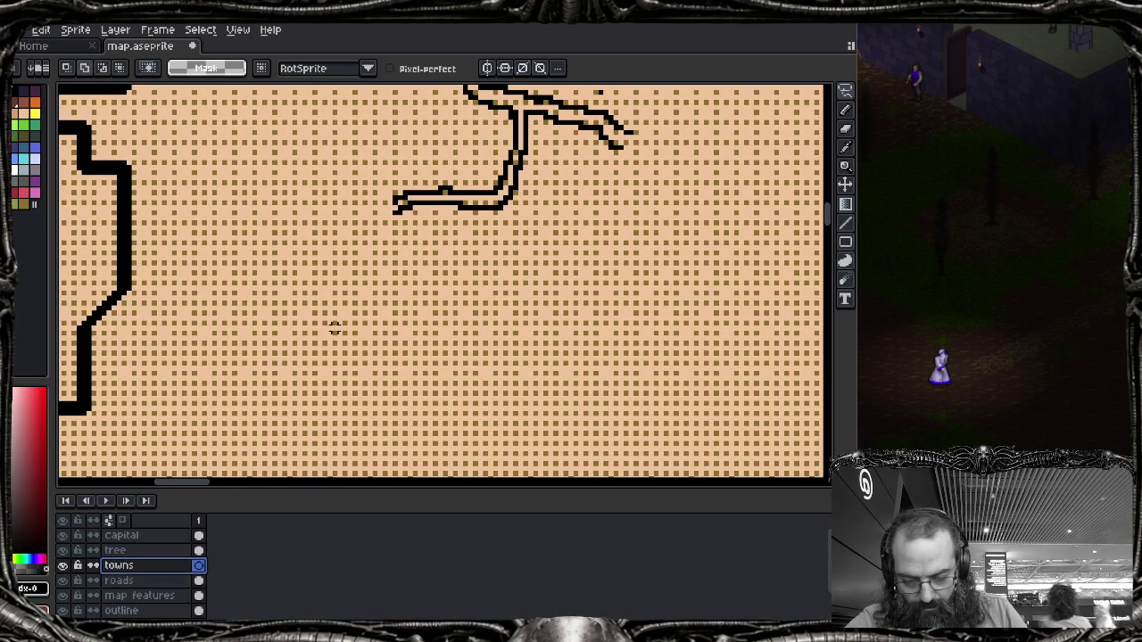
{"action": "key", "text": "b"}
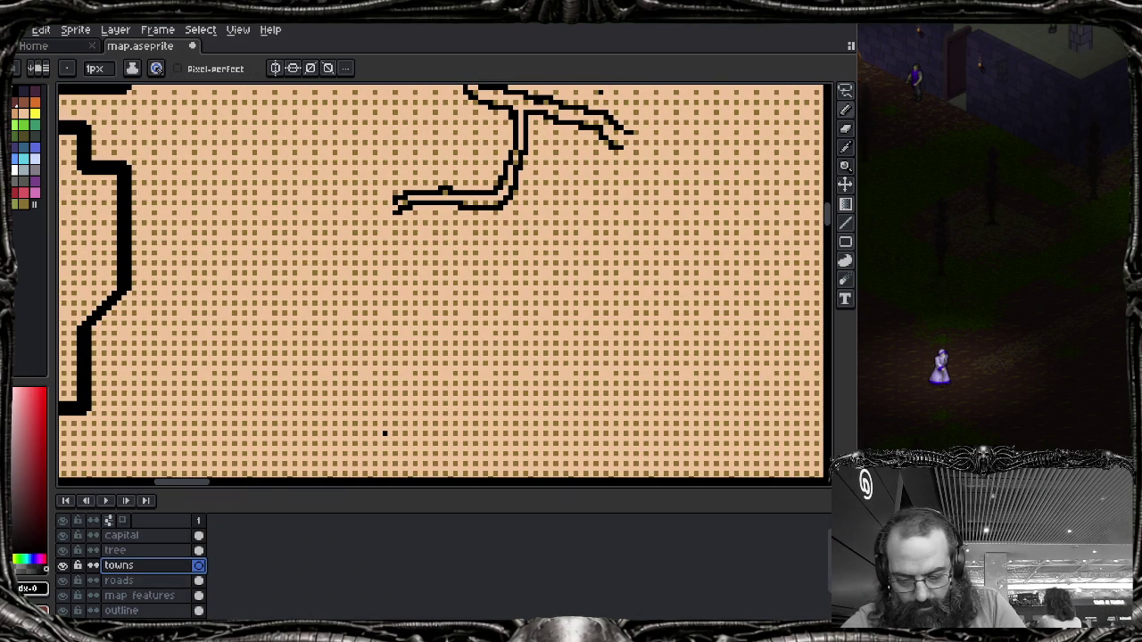
{"action": "left_click_drag", "start_coordinate": [164, 201], "coordinate": [187, 211]}
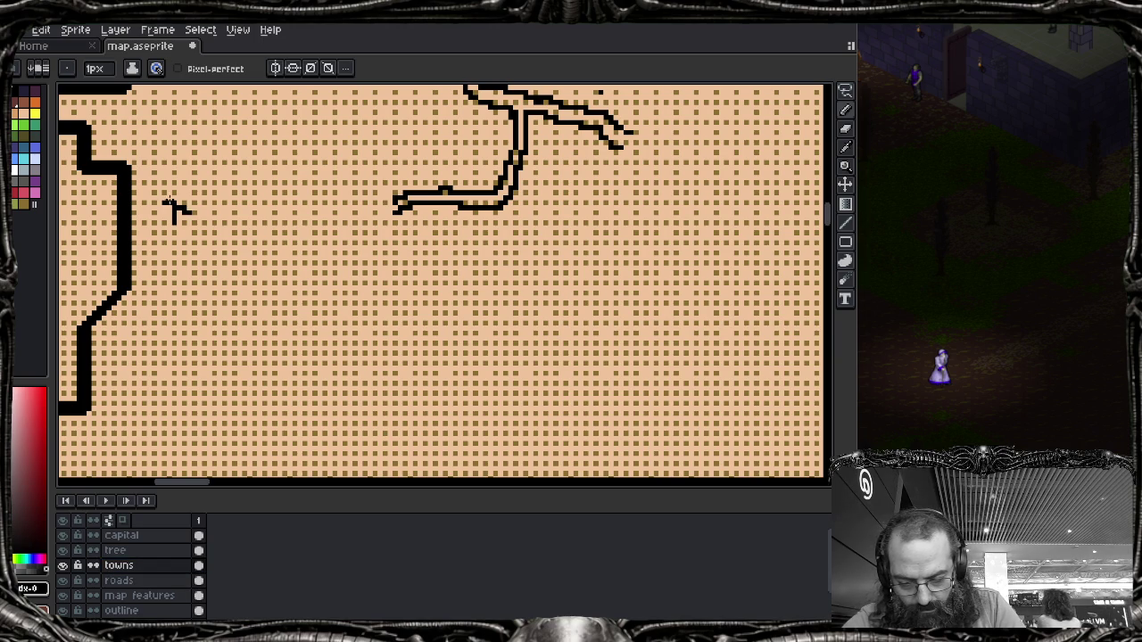
{"action": "mouse_move", "coordinate": [169, 199]}
{"action": "left_mouse_down"}
{"action": "mouse_move", "coordinate": [199, 195]}
{"action": "mouse_move", "coordinate": [212, 210]}
{"action": "mouse_move", "coordinate": [193, 214]}
{"action": "mouse_move", "coordinate": [187, 231]}
{"action": "mouse_move", "coordinate": [205, 234]}
{"action": "left_mouse_up"}
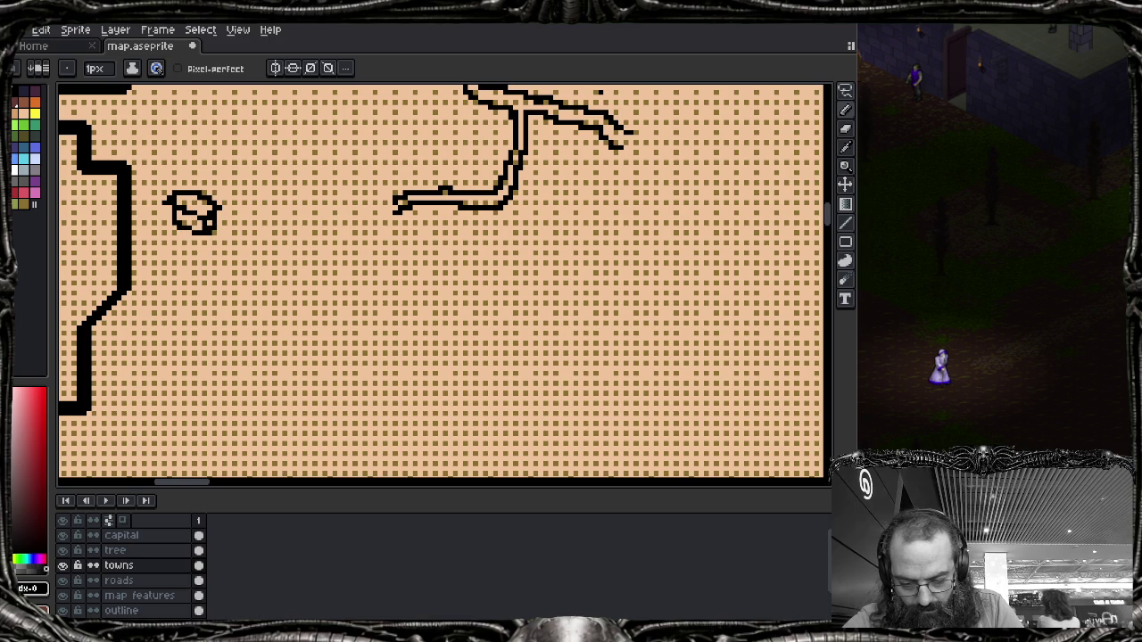
{"action": "left_click_drag", "start_coordinate": [229, 182], "coordinate": [234, 211]}
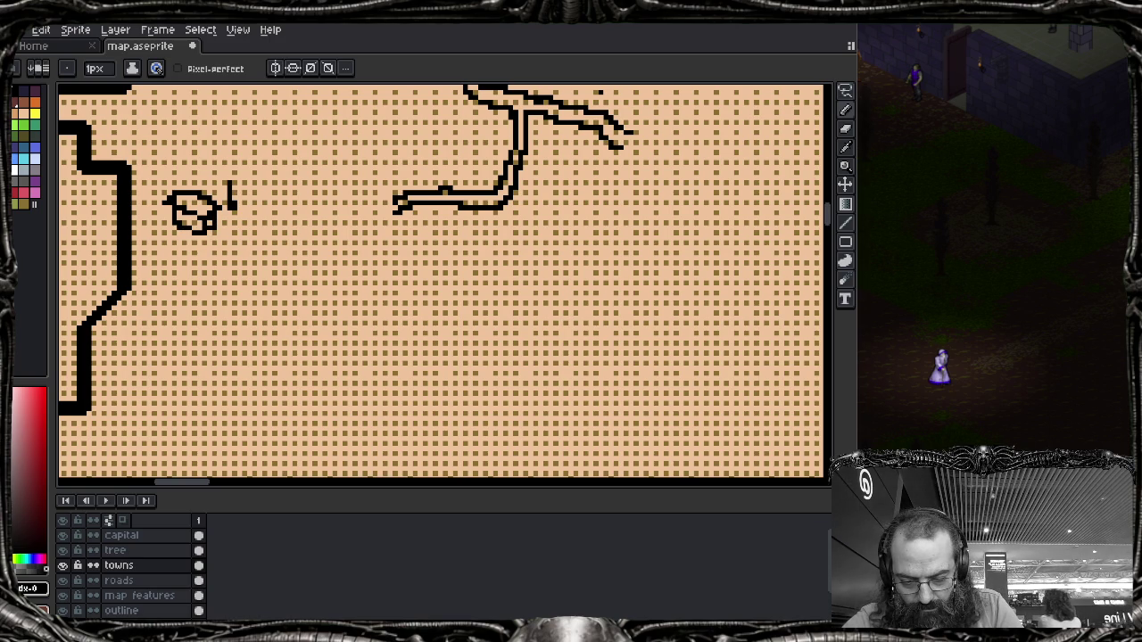
{"action": "key", "text": "ctrl+z"}
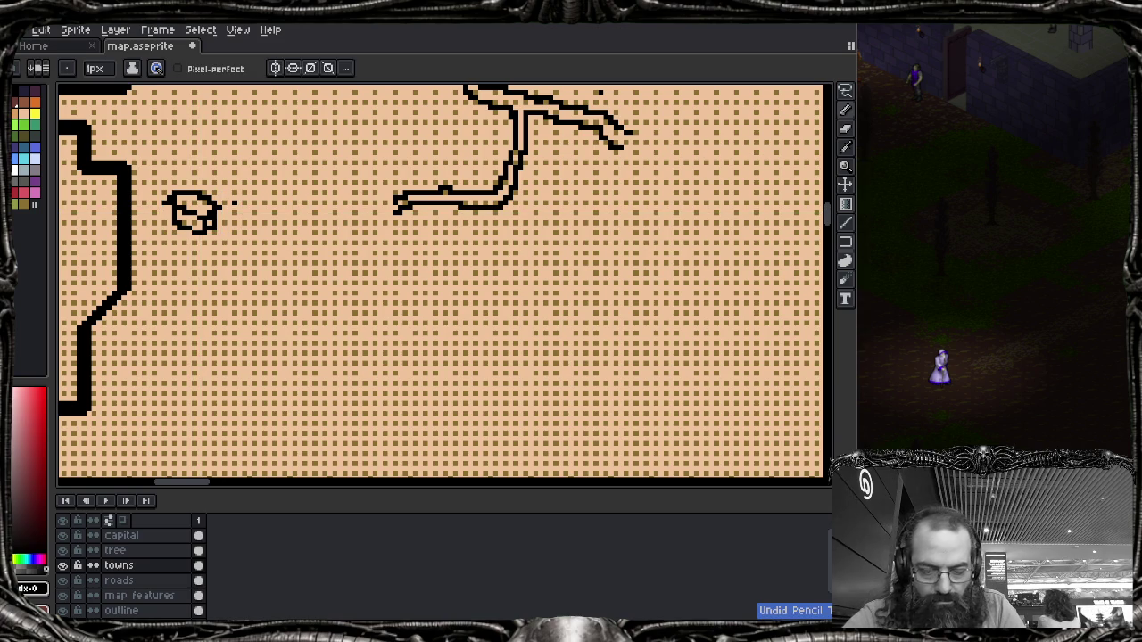
Step: Add the house's vertical wall and sloped roof lines beside the building
{"action": "left_click_drag", "start_coordinate": [244, 157], "coordinate": [243, 190]}
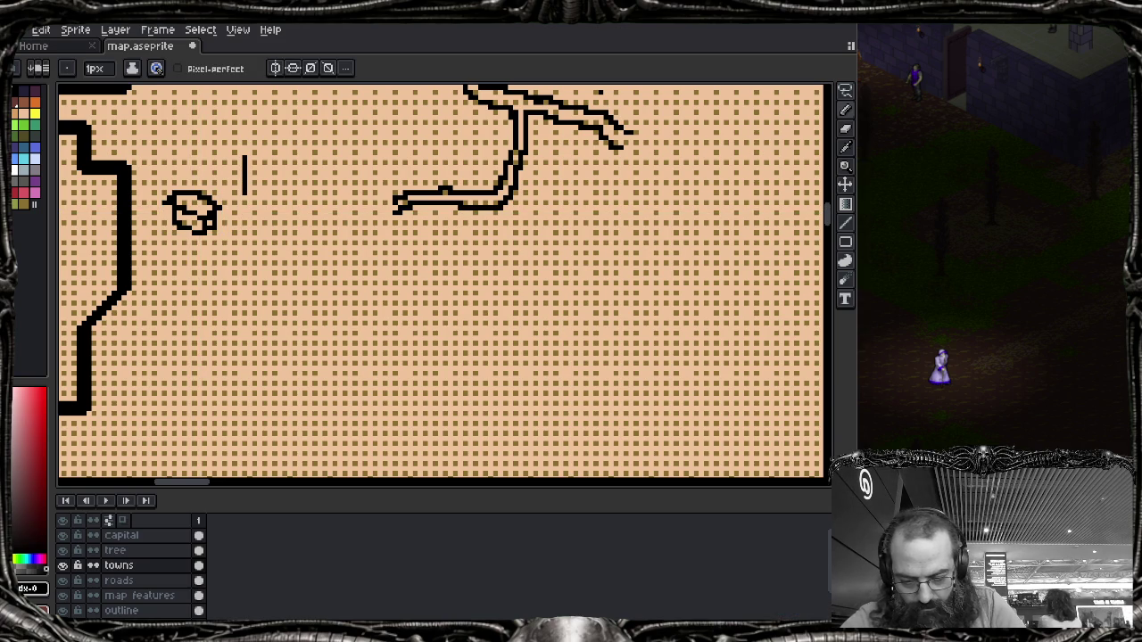
{"action": "left_click_drag", "start_coordinate": [193, 146], "coordinate": [198, 177]}
{"action": "key", "text": "ctrl+z"}
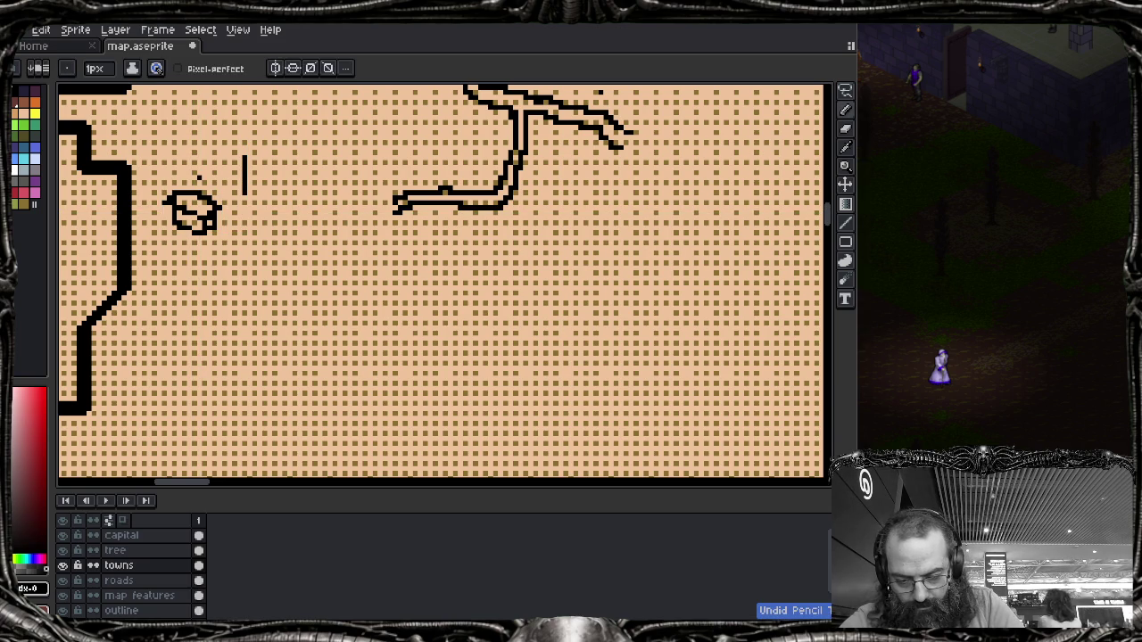
{"action": "left_click_drag", "start_coordinate": [189, 135], "coordinate": [189, 170]}
{"action": "key", "text": "v"}
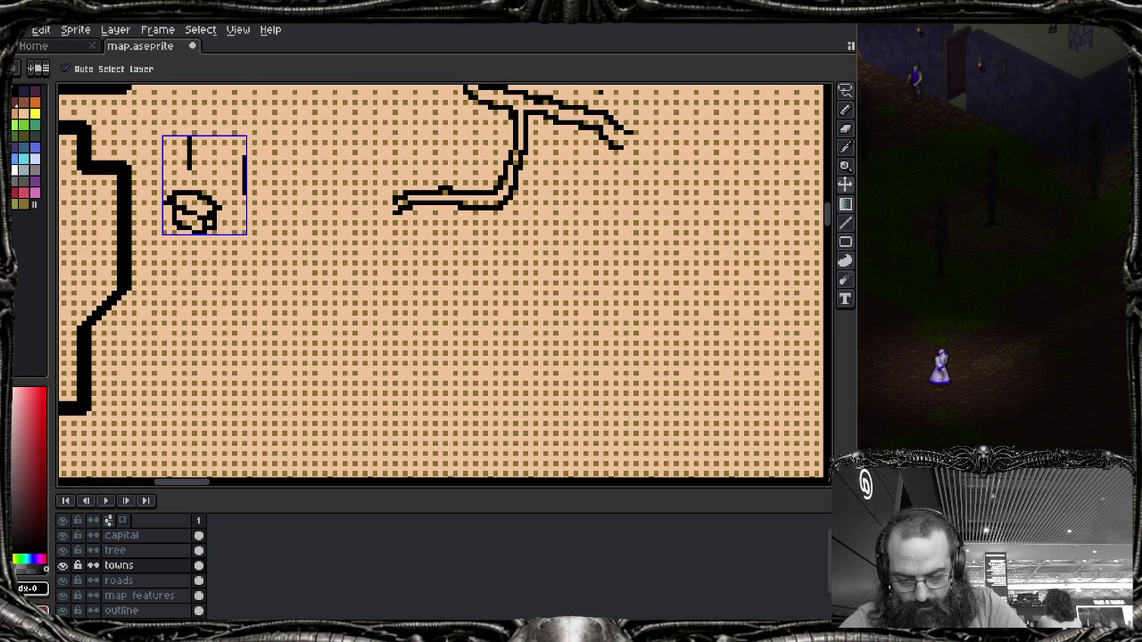
{"action": "key", "text": "b"}
{"action": "mouse_move", "coordinate": [187, 145]}
{"action": "left_mouse_down"}
{"action": "mouse_move", "coordinate": [205, 103]}
{"action": "mouse_move", "coordinate": [227, 93]}
{"action": "mouse_move", "coordinate": [282, 130]}
{"action": "mouse_move", "coordinate": [246, 162]}
{"action": "left_mouse_up"}
{"action": "mouse_move", "coordinate": [281, 127]}
{"action": "left_mouse_down"}
{"action": "mouse_move", "coordinate": [302, 153]}
{"action": "mouse_move", "coordinate": [269, 182]}
{"action": "mouse_move", "coordinate": [288, 172]}
{"action": "left_mouse_up"}
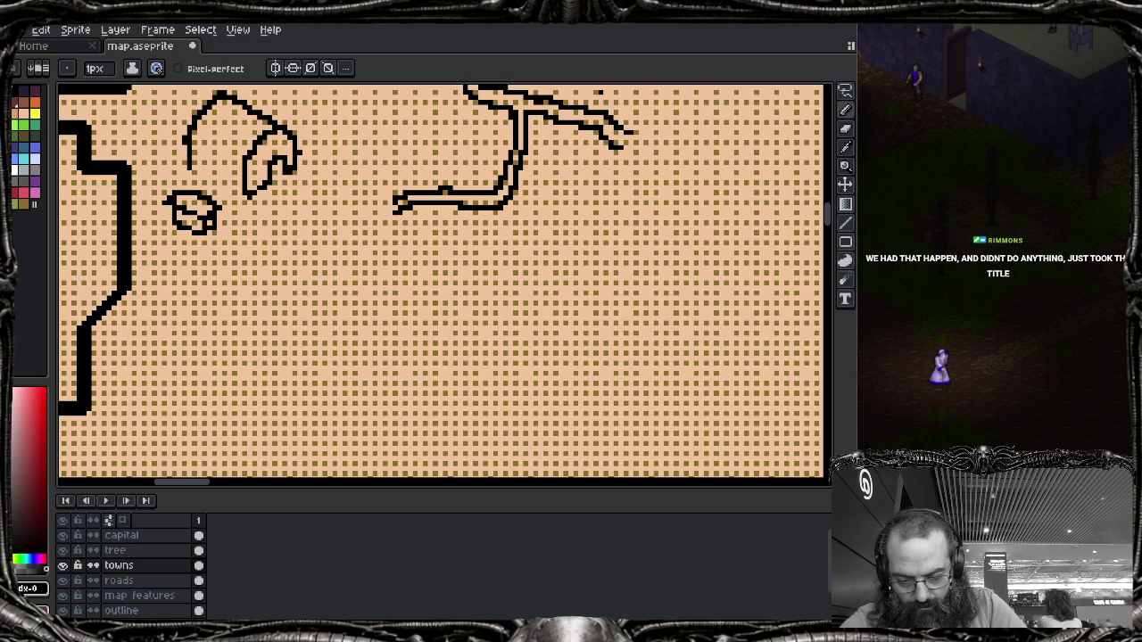
Step: Draw the house's base line, wall details, roof ridge and right-side detail pixels
{"action": "mouse_move", "coordinate": [191, 174]}
{"action": "left_mouse_down"}
{"action": "mouse_move", "coordinate": [241, 194]}
{"action": "mouse_move", "coordinate": [215, 179]}
{"action": "mouse_move", "coordinate": [212, 162]}
{"action": "left_mouse_up"}
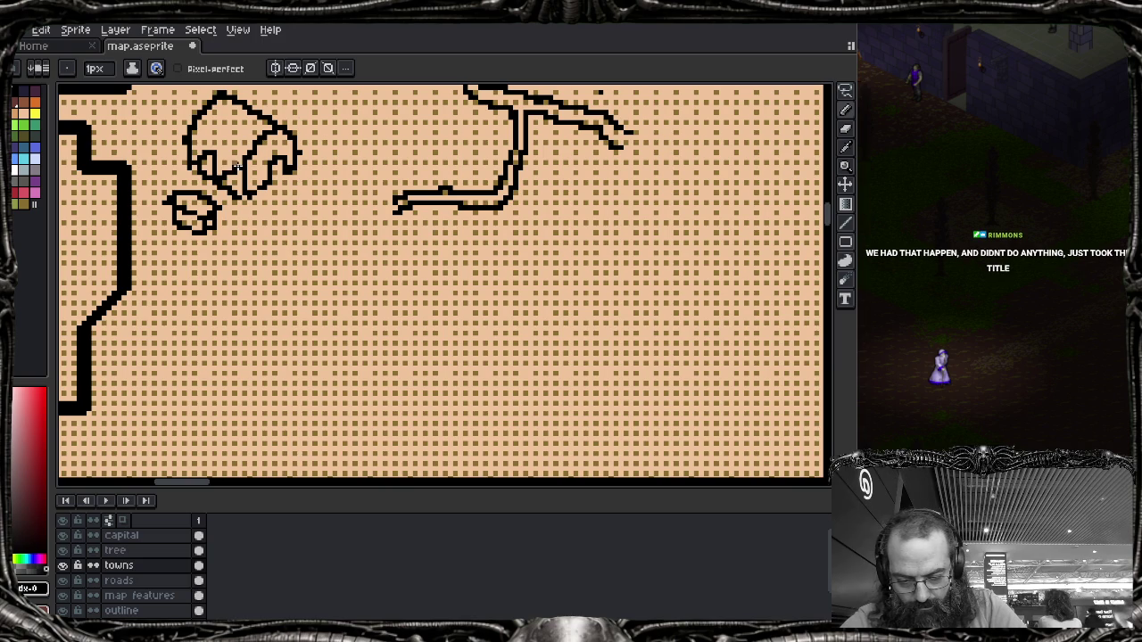
{"action": "left_click_drag", "start_coordinate": [195, 135], "coordinate": [233, 166]}
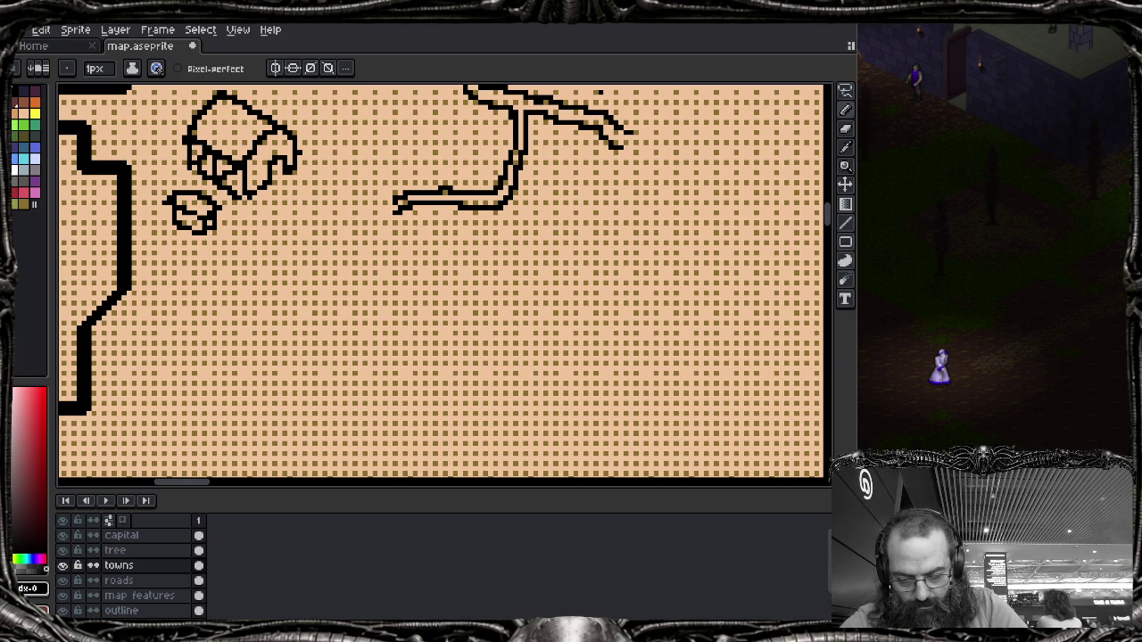
{"action": "left_click_drag", "start_coordinate": [208, 116], "coordinate": [255, 149]}
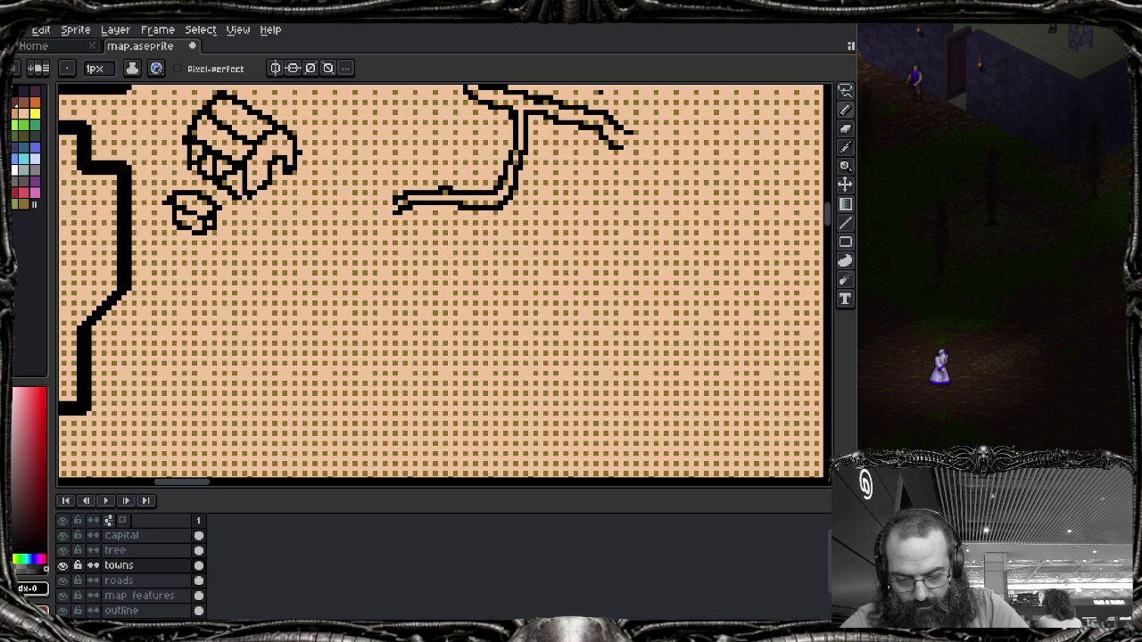
{"action": "left_click_drag", "start_coordinate": [266, 140], "coordinate": [284, 149]}
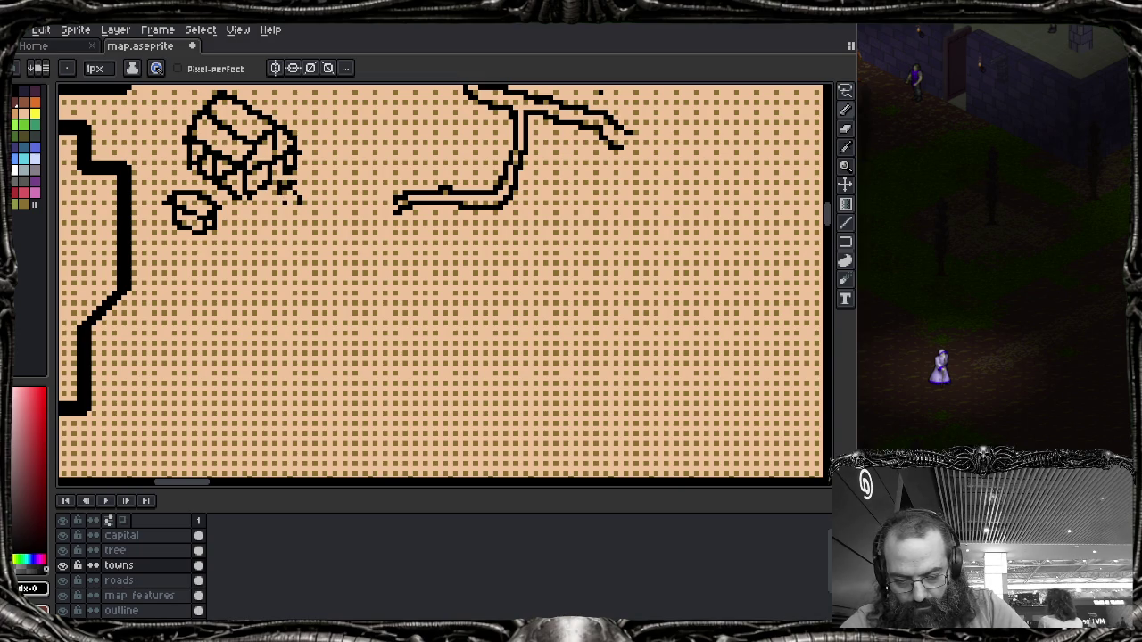
Step: Undo the stray pencil marks made beside the house
{"action": "left_click", "coordinate": [380, 254]}
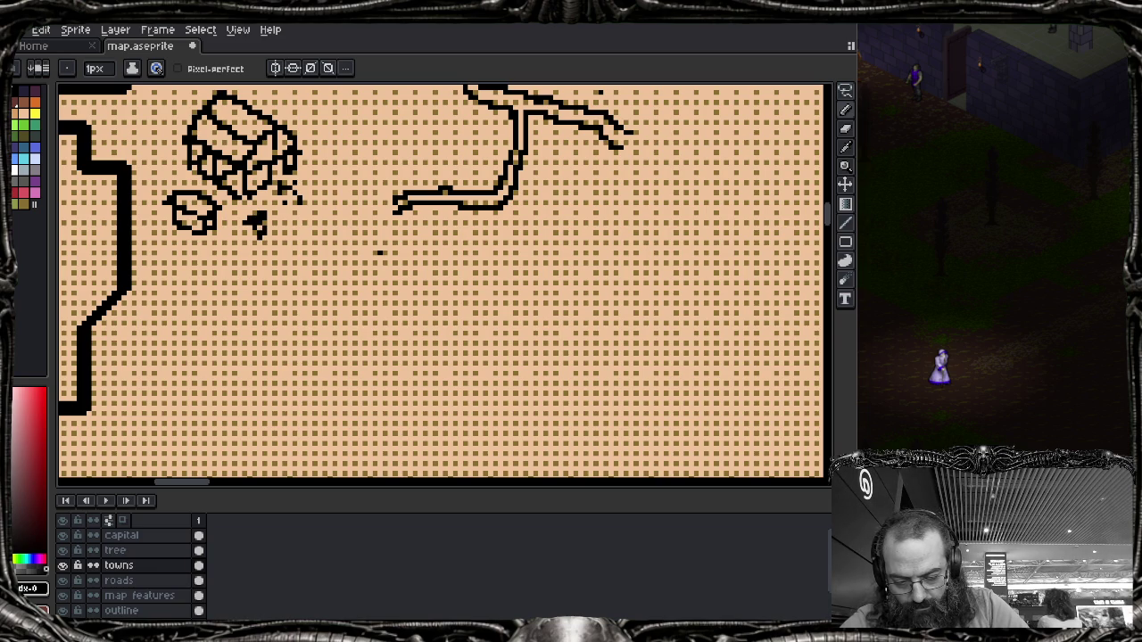
{"action": "key", "text": "ctrl+z"}
{"action": "key", "text": "ctrl+z"}
{"action": "key", "text": "ctrl+z"}
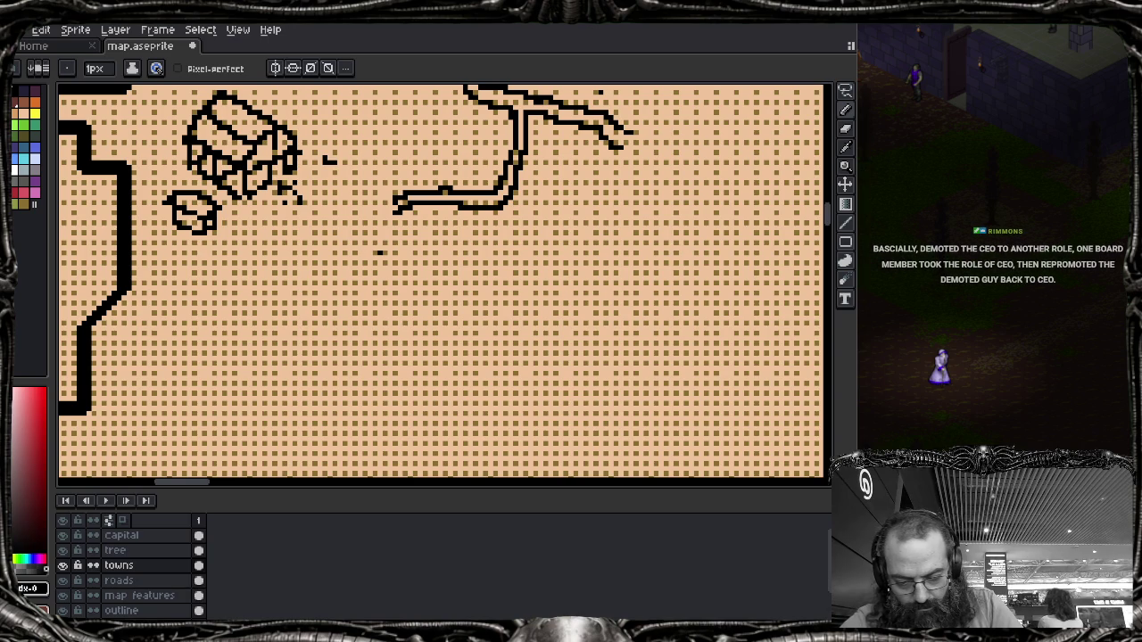
{"action": "mouse_move", "coordinate": [327, 161]}
{"action": "left_mouse_down"}
{"action": "mouse_move", "coordinate": [355, 157]}
{"action": "mouse_move", "coordinate": [333, 185]}
{"action": "mouse_move", "coordinate": [353, 187]}
{"action": "left_mouse_up"}
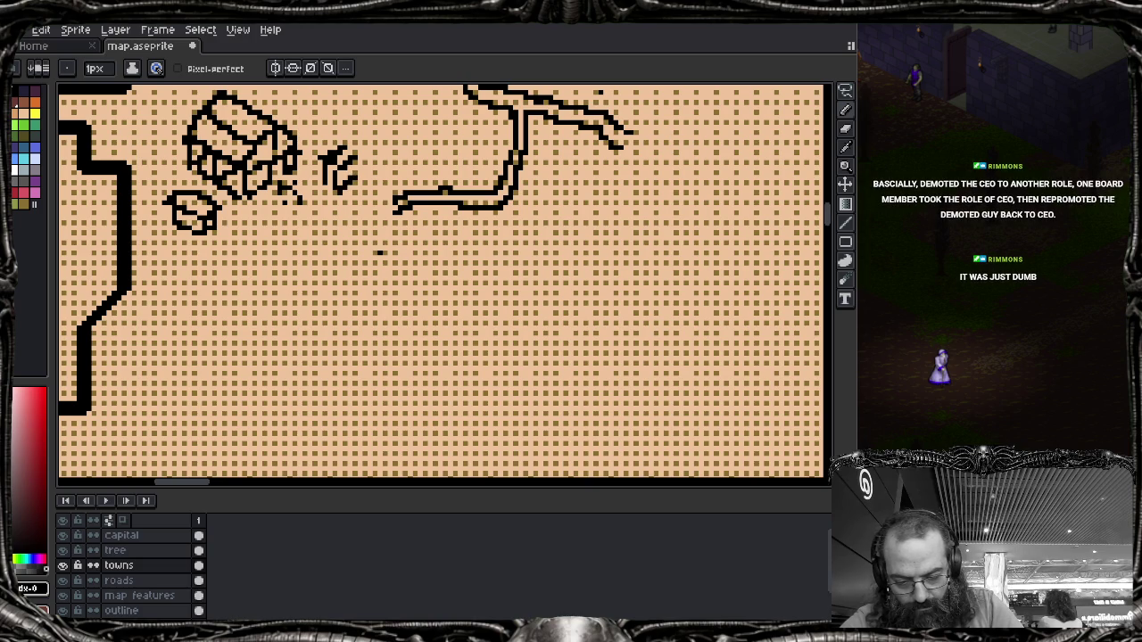
{"action": "key", "text": "ctrl+z"}
{"action": "key", "text": "ctrl+z"}
{"action": "key", "text": "ctrl+z"}
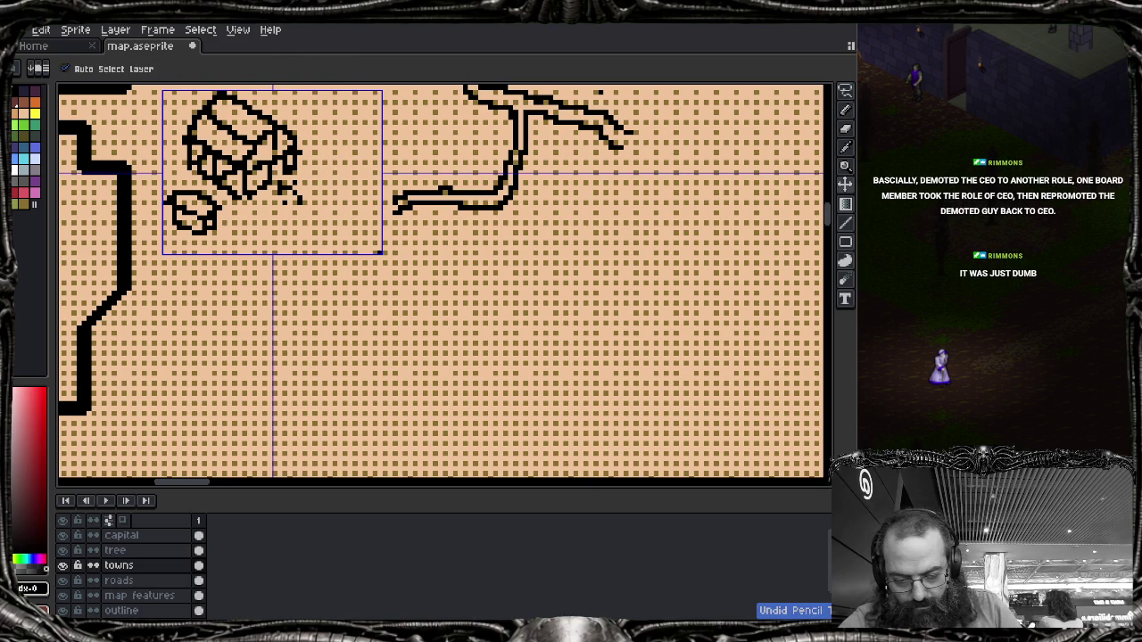
Step: Try a thin straight line across the house roof, undoing the unwanted strokes
{"action": "left_click_drag", "start_coordinate": [227, 298], "coordinate": [297, 298]}
{"action": "key", "text": "ctrl+z"}
{"action": "key", "text": "ctrl+z"}
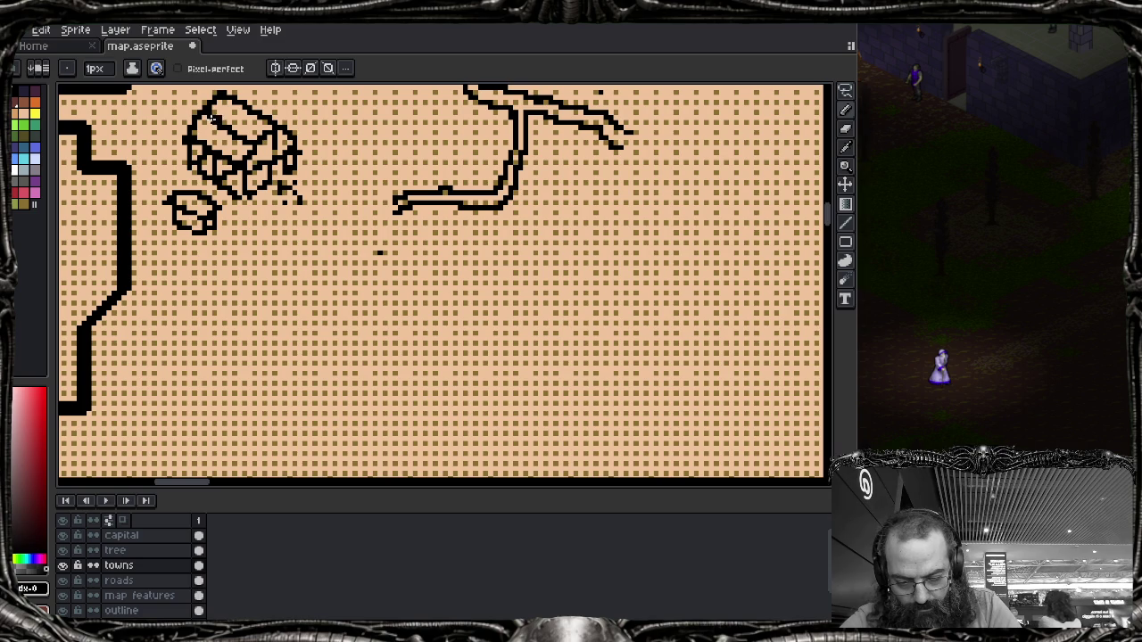
{"action": "key", "text": "e"}
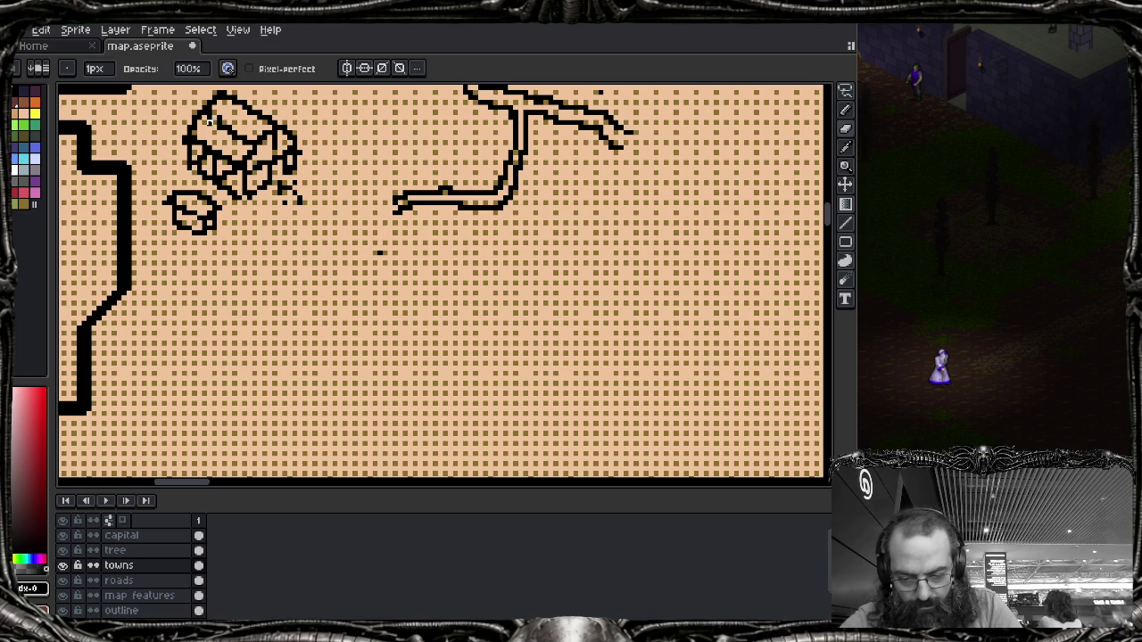
{"action": "key", "text": "m"}
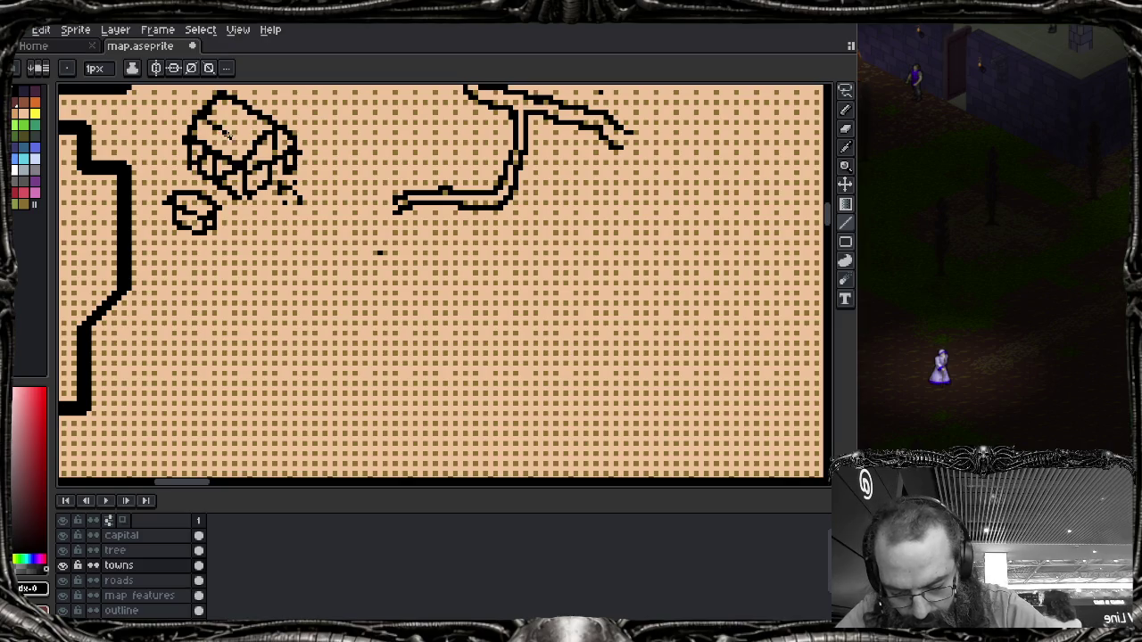
{"action": "key", "text": "ctrl+z"}
{"action": "key", "text": "ctrl+z"}
{"action": "key", "text": "ctrl+z"}
{"action": "key", "text": "ctrl+z"}
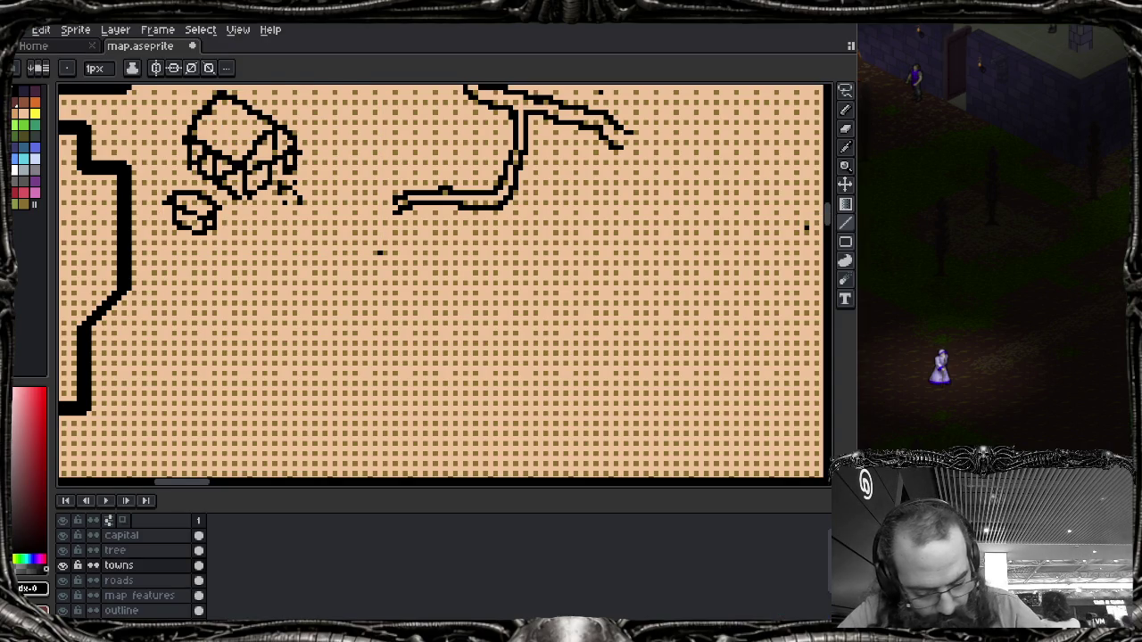
{"action": "left_click_drag", "start_coordinate": [212, 115], "coordinate": [254, 140]}
{"action": "key", "text": "ctrl+z"}
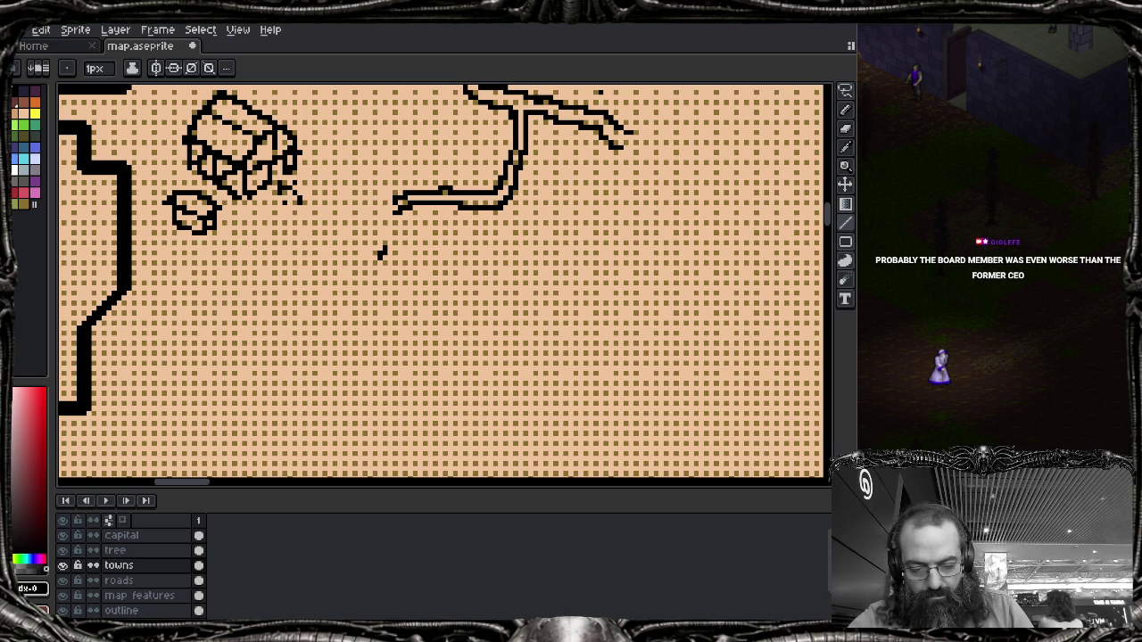
Step: Draw a long straight horizontal field line below the house
{"action": "key", "text": "b"}
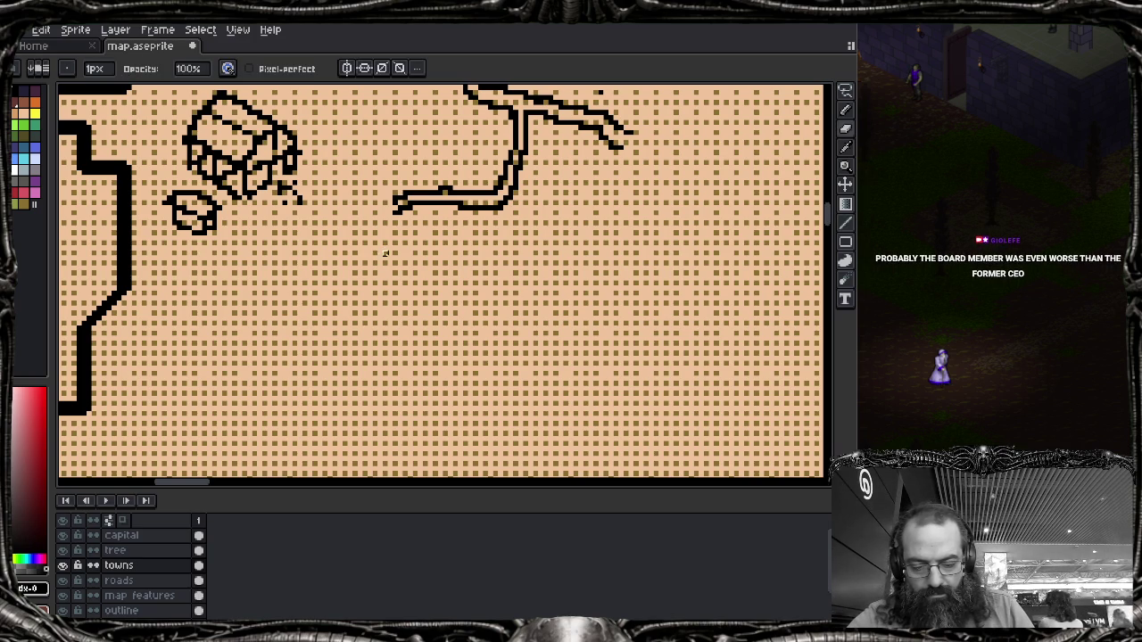
{"action": "key", "text": "e"}
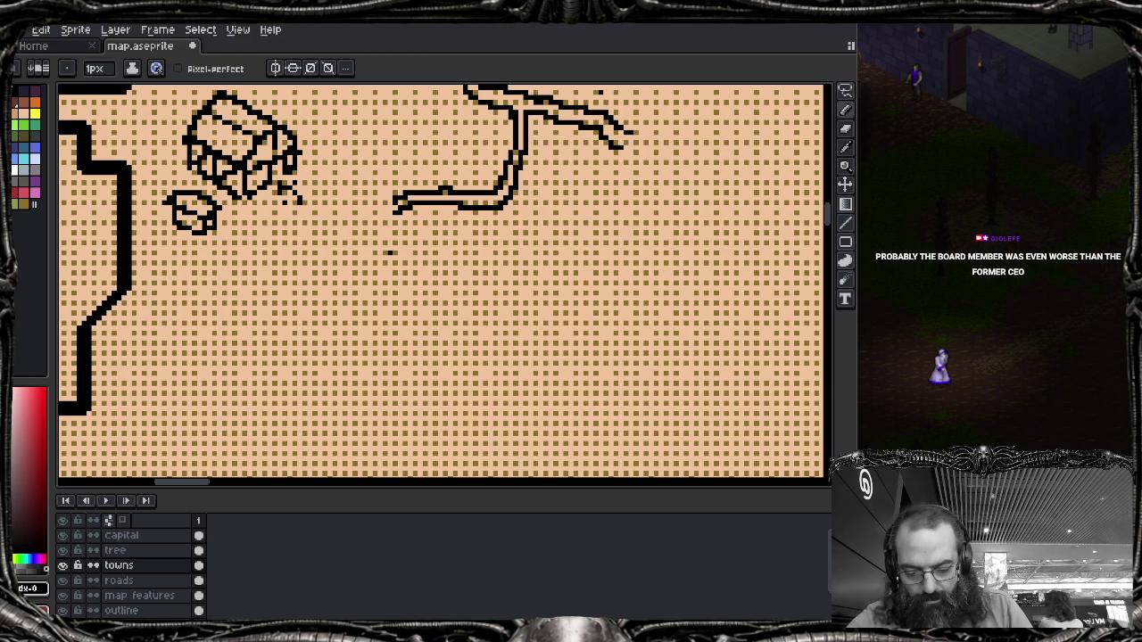
{"action": "left_click_drag", "start_coordinate": [303, 399], "coordinate": [446, 400]}
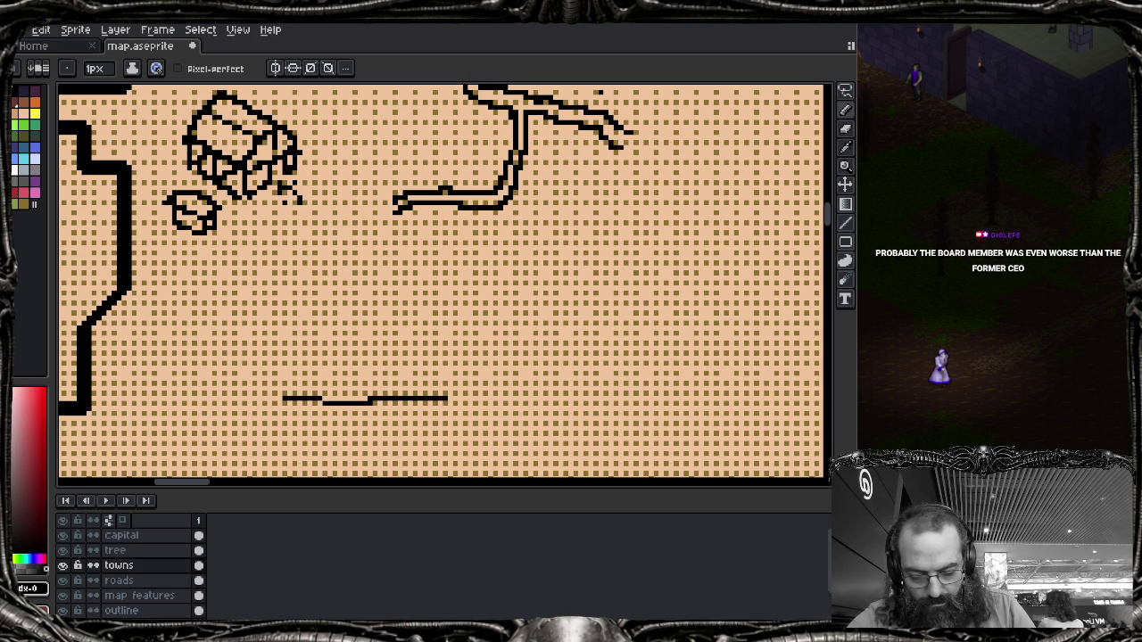
Step: Stack several short horizontal field strokes above the line, undoing a stray vertical stroke
{"action": "left_click_drag", "start_coordinate": [286, 392], "coordinate": [456, 390]}
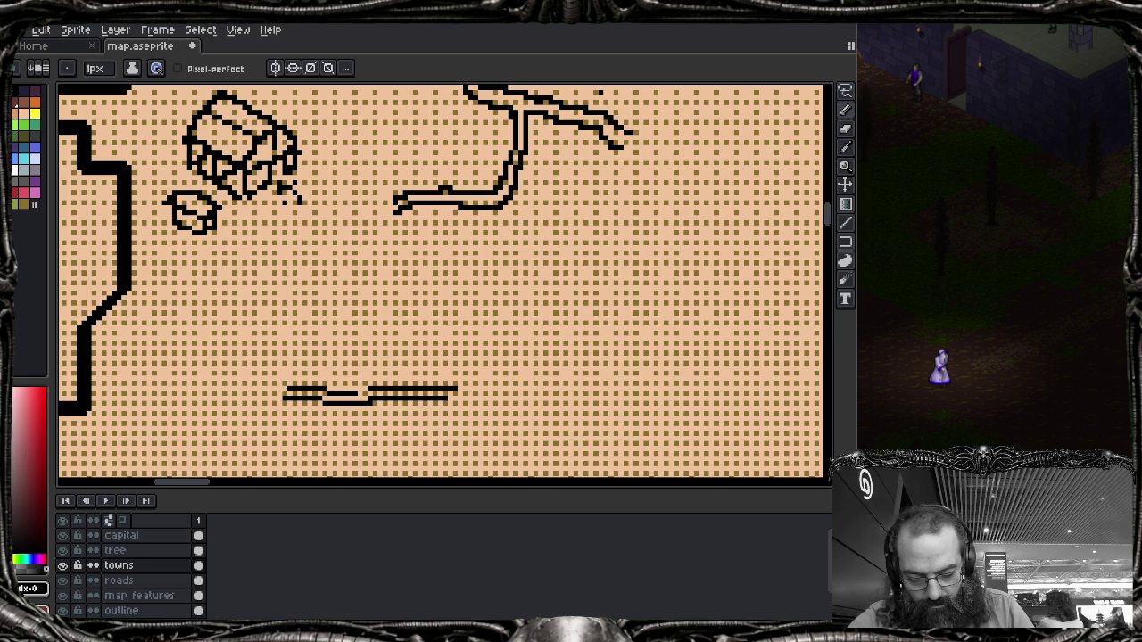
{"action": "left_click_drag", "start_coordinate": [303, 379], "coordinate": [386, 378]}
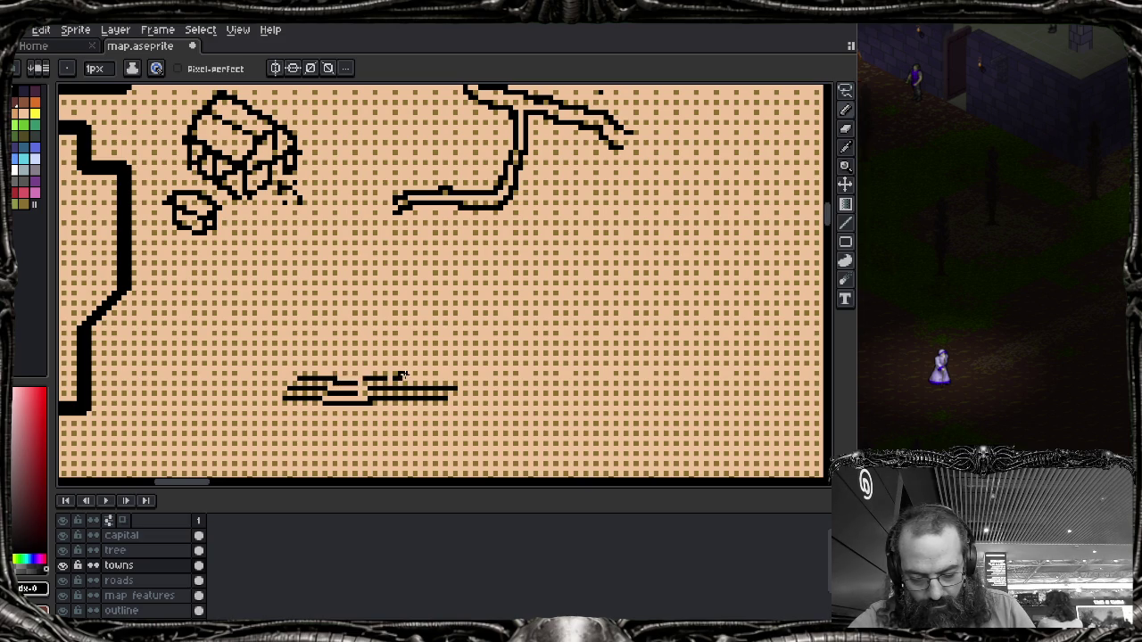
{"action": "left_click_drag", "start_coordinate": [420, 379], "coordinate": [452, 378]}
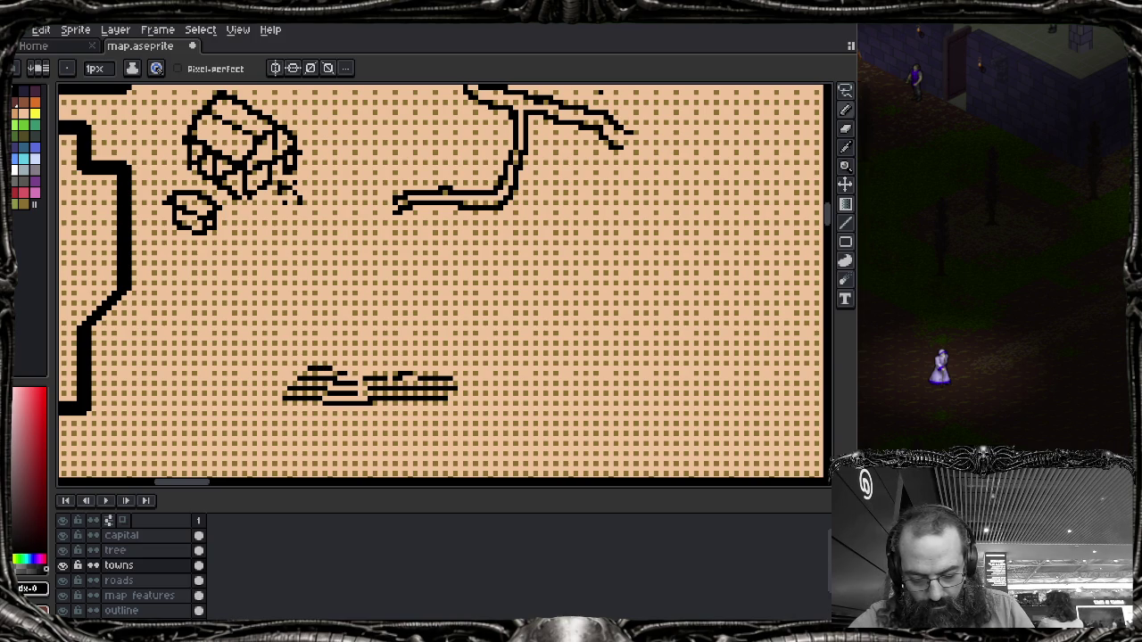
{"action": "left_click_drag", "start_coordinate": [381, 368], "coordinate": [449, 368]}
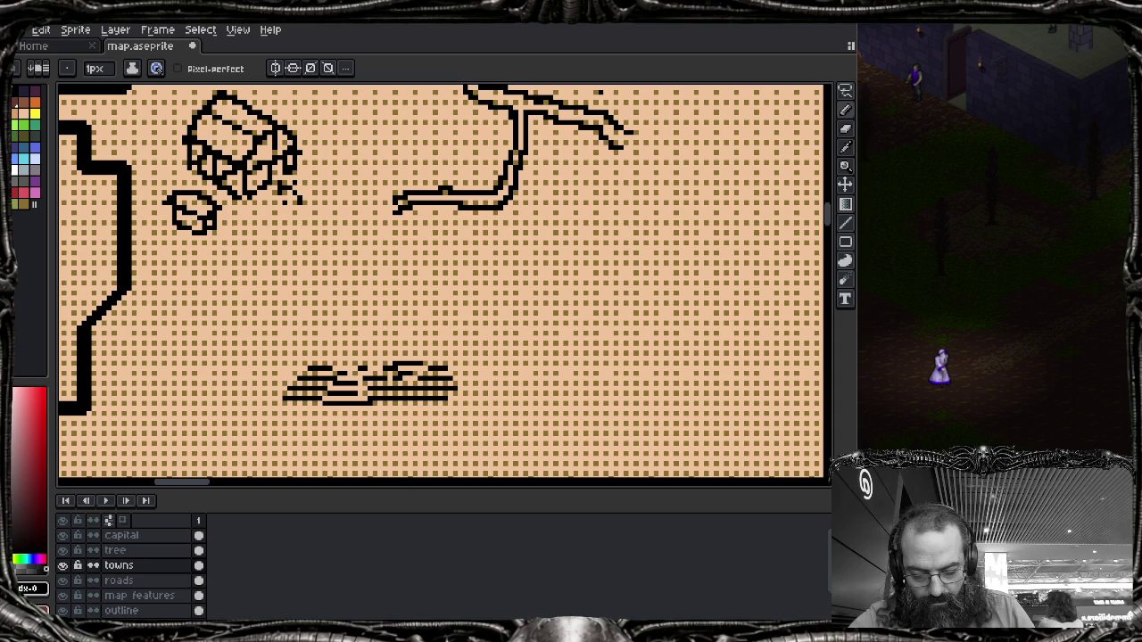
{"action": "left_click_drag", "start_coordinate": [271, 387], "coordinate": [272, 403]}
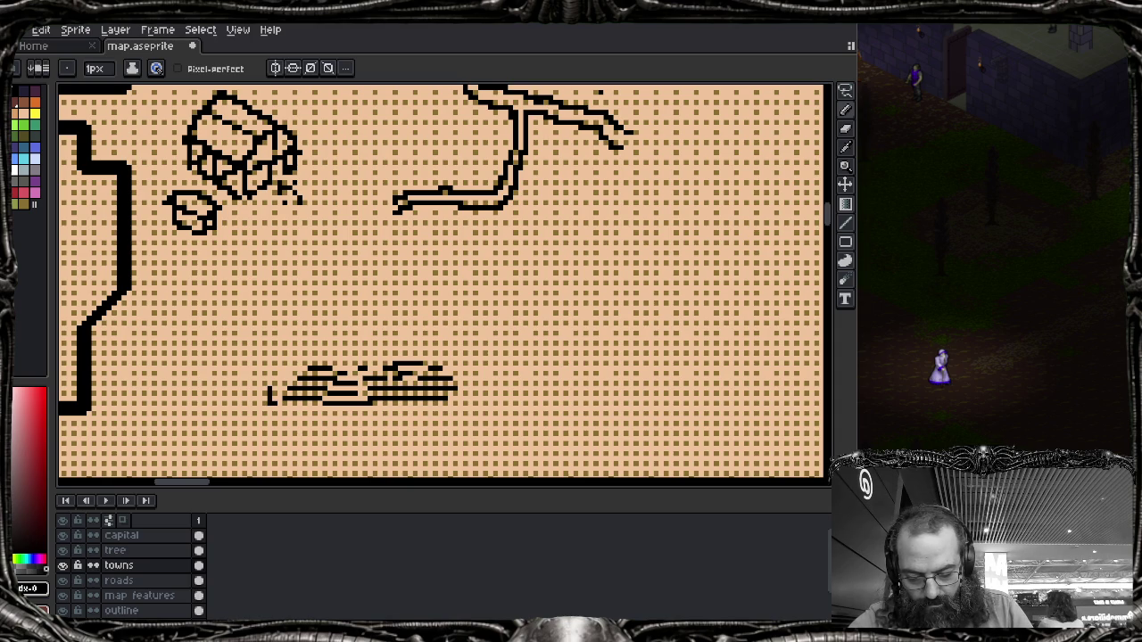
{"action": "key", "text": "ctrl+z"}
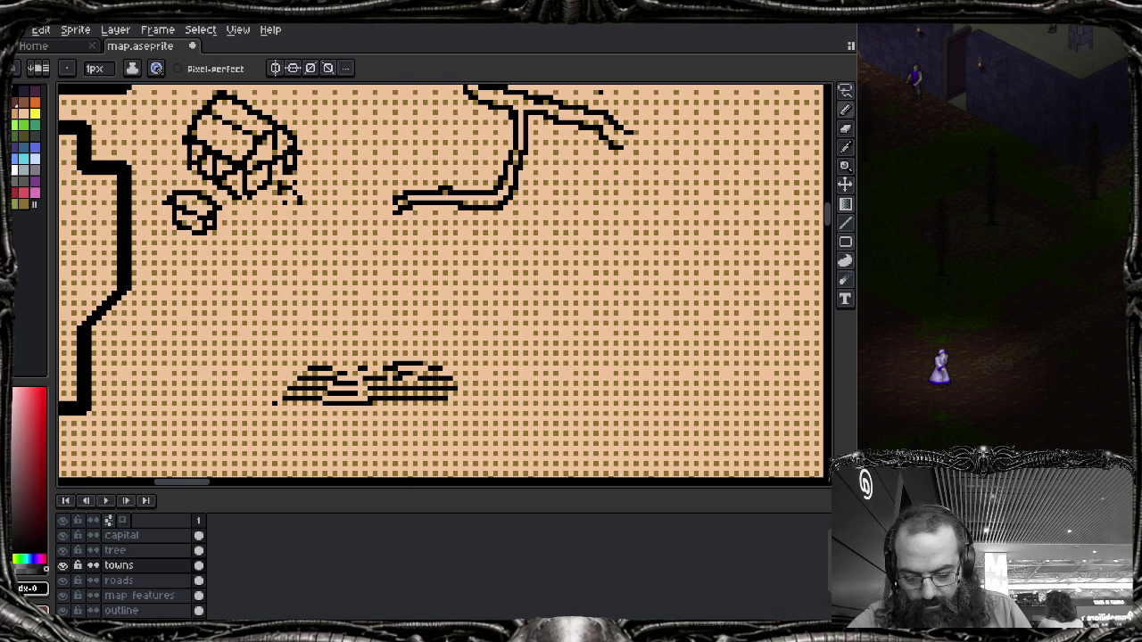
Step: Lasso-select the field lines and drag them up toward the house
{"action": "key", "text": "q"}
{"action": "mouse_move", "coordinate": [382, 335]}
{"action": "left_mouse_down"}
{"action": "mouse_move", "coordinate": [267, 381]}
{"action": "mouse_move", "coordinate": [477, 350]}
{"action": "left_mouse_up"}
{"action": "mouse_move", "coordinate": [413, 395]}
{"action": "left_mouse_down"}
{"action": "mouse_move", "coordinate": [338, 265]}
{"action": "mouse_move", "coordinate": [348, 246]}
{"action": "left_mouse_up"}
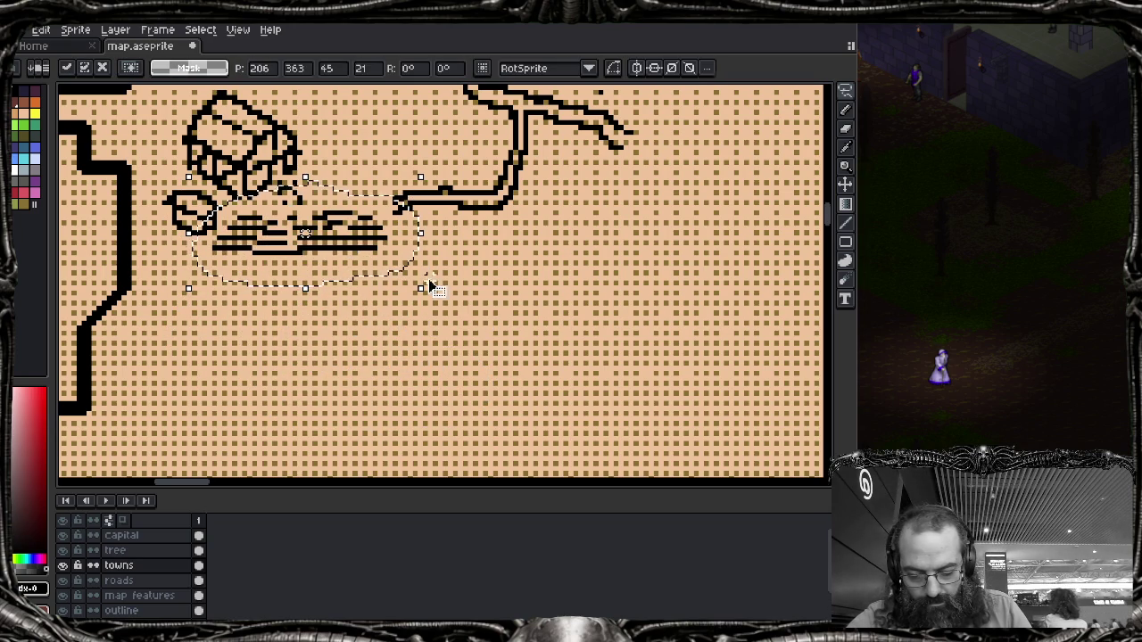
Step: Commit the moved field lines, deselect, and reframe the view around them
{"action": "key", "text": "Return"}
{"action": "key", "text": "ctrl+d"}
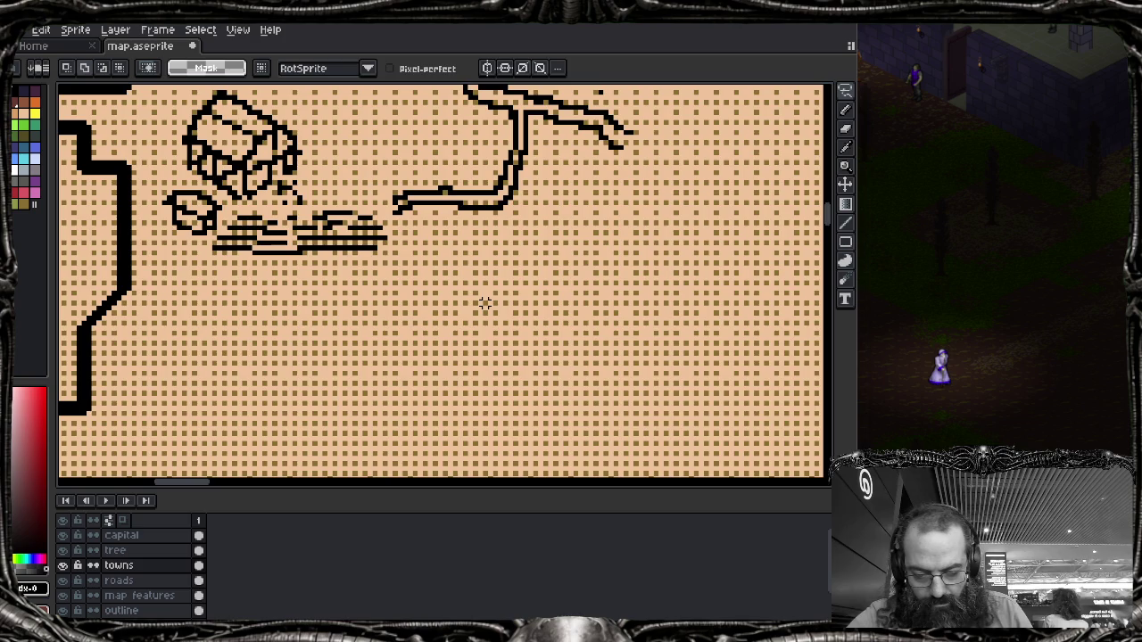
{"action": "scroll", "coordinate": [484, 303], "scroll_direction": "down", "scroll_amount": 2}
{"action": "scroll", "coordinate": [484, 303], "scroll_direction": "down", "scroll_amount": 1}
{"action": "scroll", "coordinate": [484, 303], "scroll_direction": "down", "scroll_amount": 1}
{"action": "scroll", "coordinate": [485, 303], "scroll_direction": "down", "scroll_amount": 1}
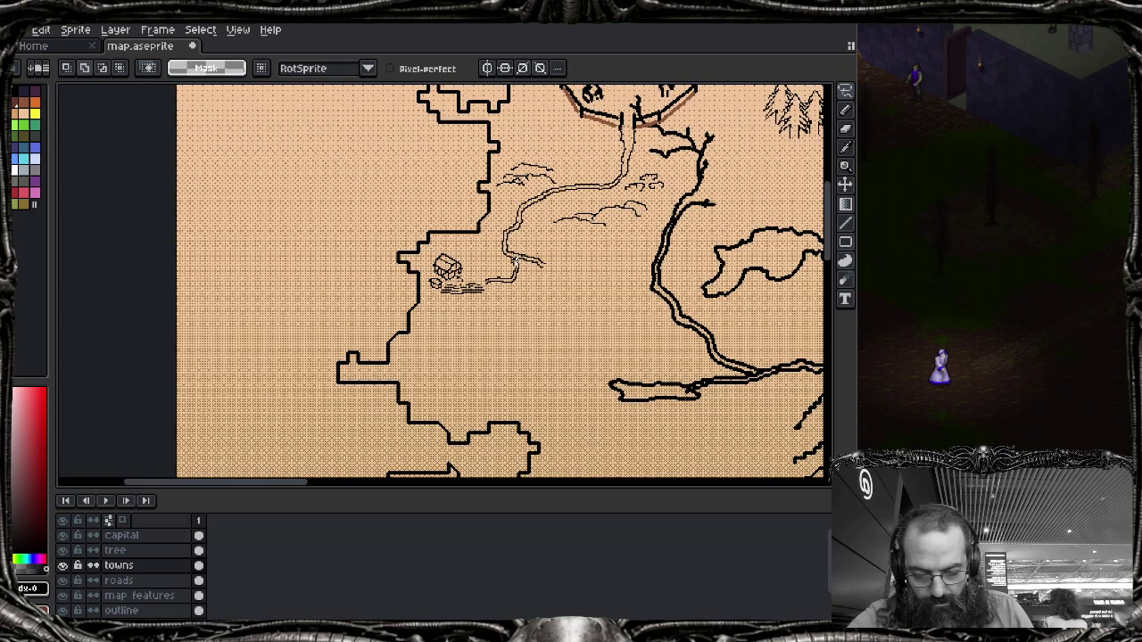
{"action": "left_click_drag", "start_coordinate": [485, 304], "coordinate": [387, 370]}
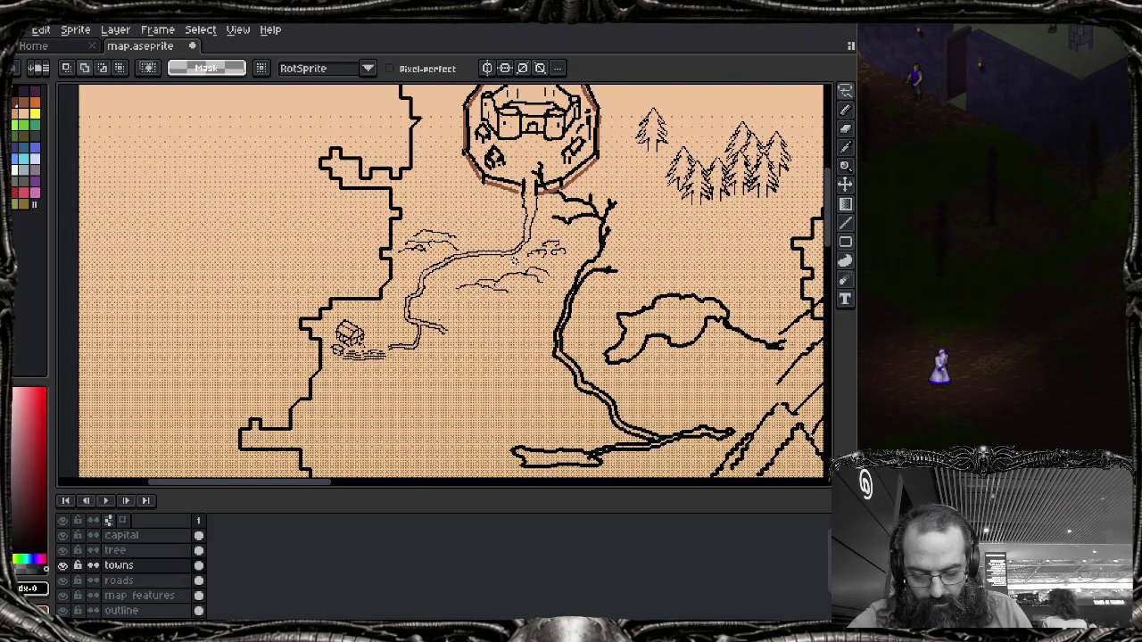
{"action": "scroll", "coordinate": [347, 364], "scroll_direction": "up", "scroll_amount": 3}
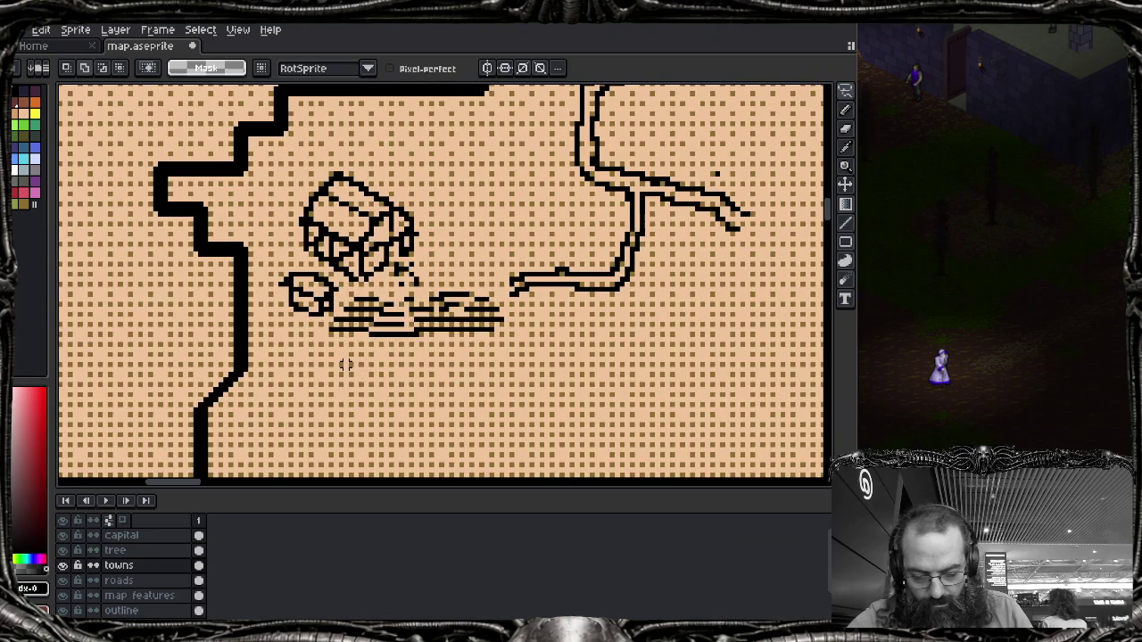
{"action": "scroll", "coordinate": [346, 364], "scroll_direction": "up", "scroll_amount": 1}
{"action": "scroll", "coordinate": [346, 364], "scroll_direction": "up", "scroll_amount": 2}
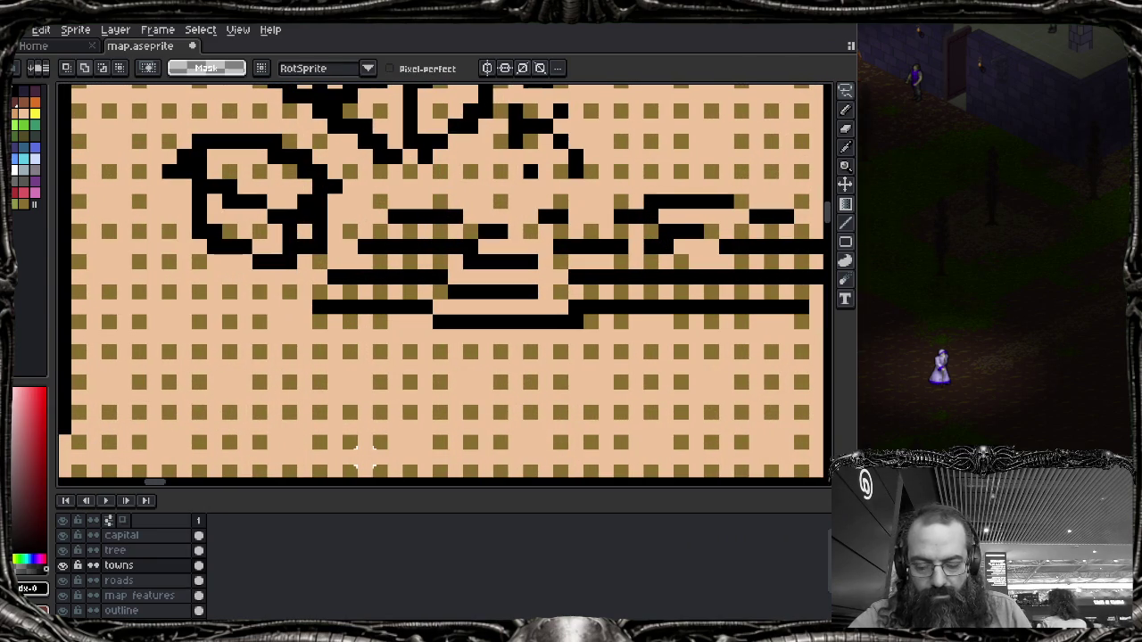
Step: Erase the small round shape to the left of the fields
{"action": "key", "text": "e"}
{"action": "left_click_drag", "start_coordinate": [183, 172], "coordinate": [169, 171]}
{"action": "mouse_move", "coordinate": [214, 141]}
{"action": "left_mouse_down"}
{"action": "mouse_move", "coordinate": [199, 157]}
{"action": "mouse_move", "coordinate": [277, 143]}
{"action": "mouse_move", "coordinate": [321, 187]}
{"action": "mouse_move", "coordinate": [291, 232]}
{"action": "mouse_move", "coordinate": [335, 201]}
{"action": "mouse_move", "coordinate": [290, 261]}
{"action": "mouse_move", "coordinate": [275, 217]}
{"action": "mouse_move", "coordinate": [219, 187]}
{"action": "mouse_move", "coordinate": [198, 240]}
{"action": "mouse_move", "coordinate": [214, 217]}
{"action": "left_mouse_up"}
{"action": "scroll", "coordinate": [231, 248], "scroll_direction": "down", "scroll_amount": 3}
Step: Review the whole map, then save it as map.aseprite
{"action": "scroll", "coordinate": [231, 248], "scroll_direction": "down", "scroll_amount": 1}
{"action": "scroll", "coordinate": [442, 281], "scroll_direction": "right", "scroll_amount": 5}
{"action": "scroll", "coordinate": [559, 295], "scroll_direction": "down", "scroll_amount": 1}
{"action": "scroll", "coordinate": [559, 296], "scroll_direction": "right", "scroll_amount": 1}
{"action": "scroll", "coordinate": [559, 295], "scroll_direction": "right", "scroll_amount": 3}
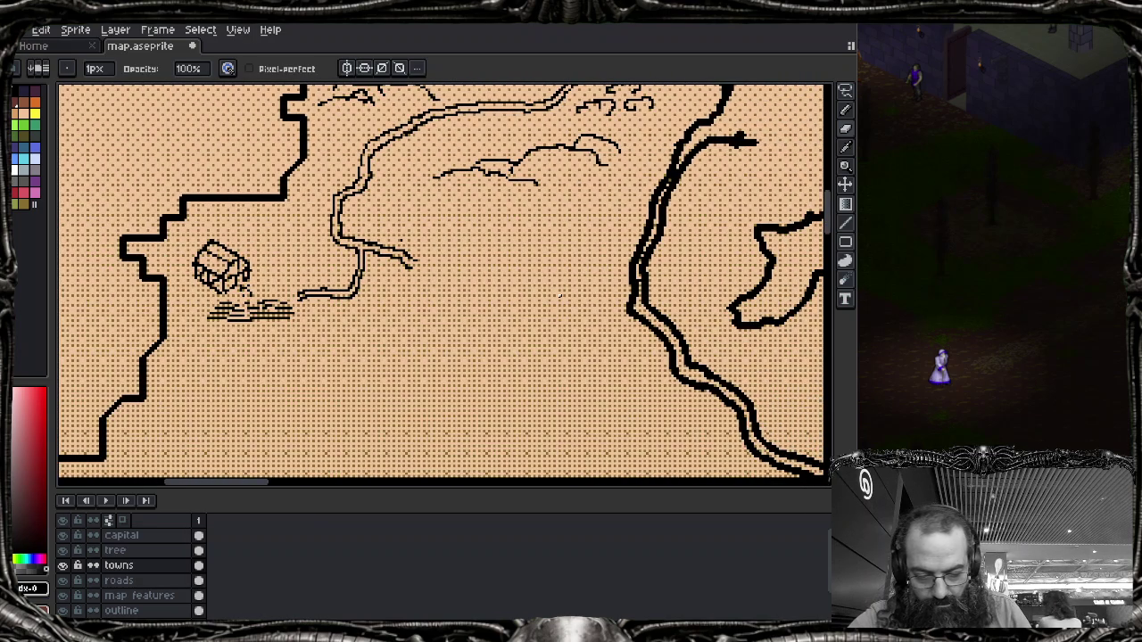
{"action": "scroll", "coordinate": [560, 294], "scroll_direction": "up", "scroll_amount": 1}
{"action": "scroll", "coordinate": [512, 262], "scroll_direction": "right", "scroll_amount": 1}
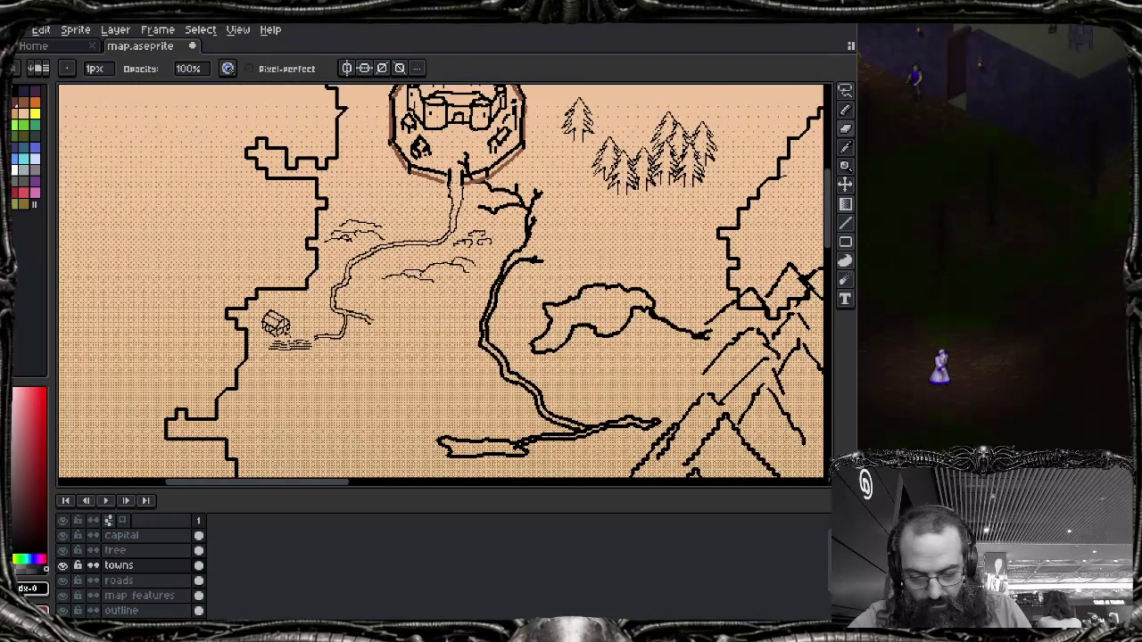
{"action": "left_click_drag", "start_coordinate": [441, 281], "coordinate": [424, 288]}
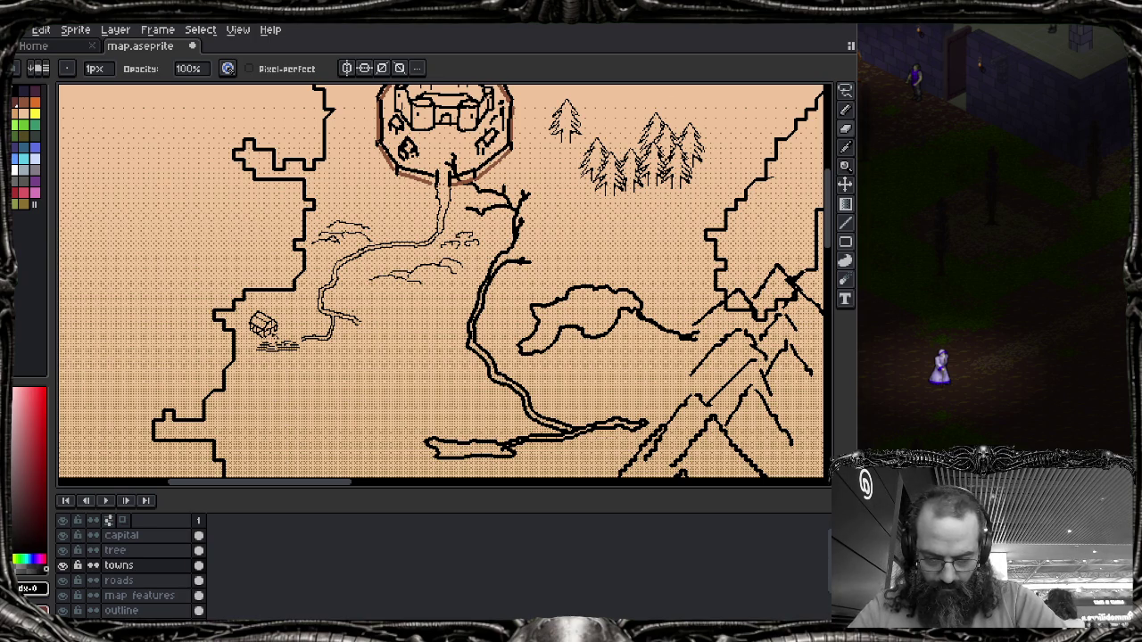
{"action": "key", "text": "ctrl+s"}
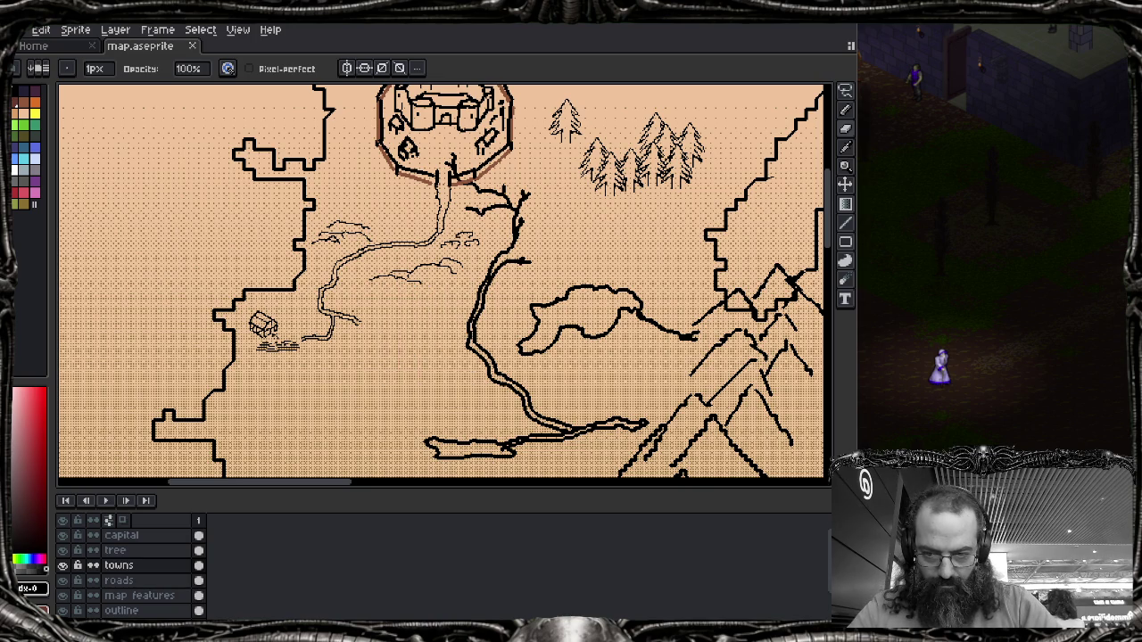